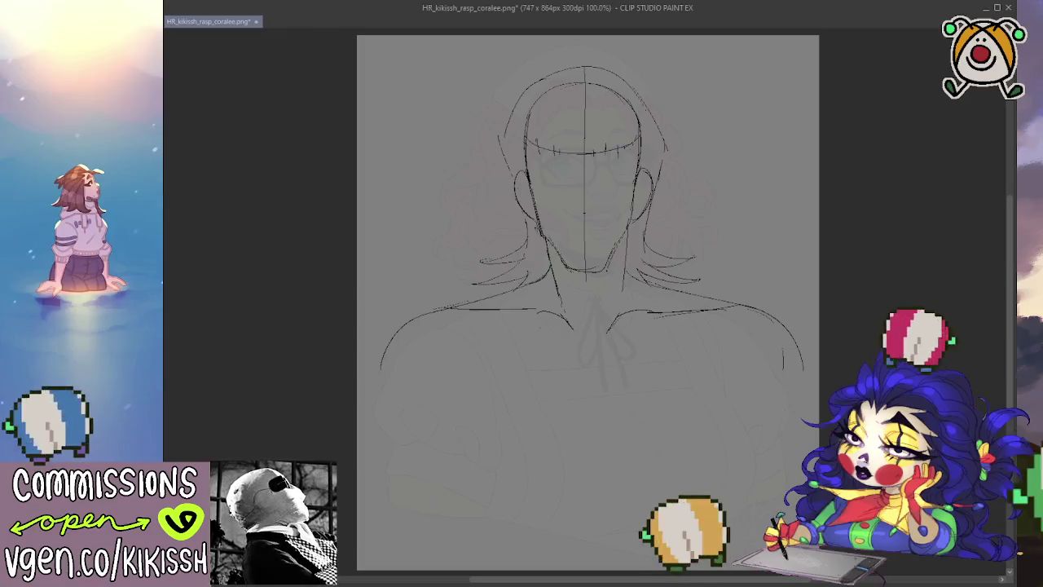
Extend the canvas left and right edges outward to 868 by 864 pixels.
key("ctrl+alt+c")
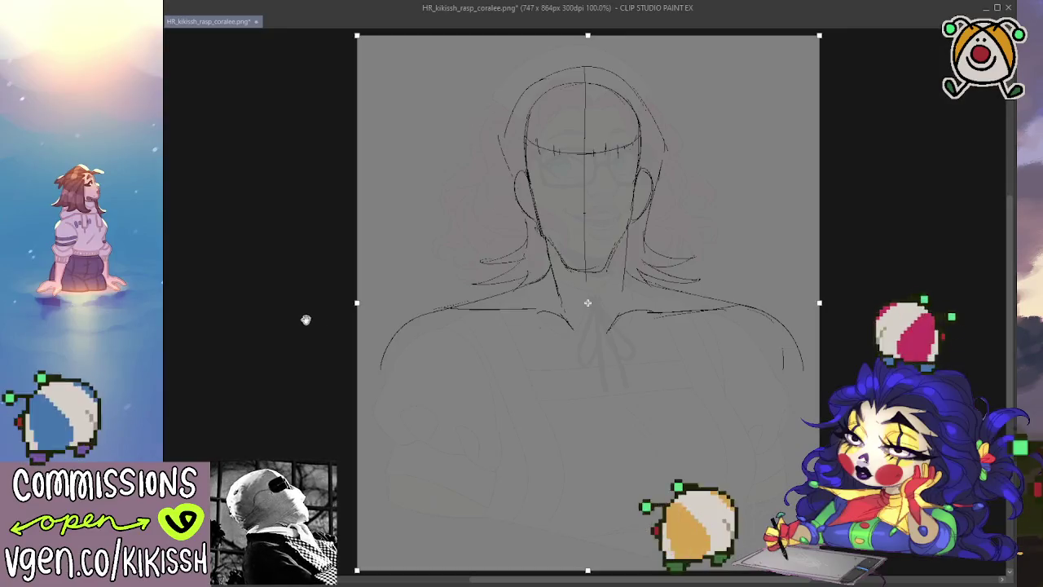
left_click_drag(356, 303, 318, 303)
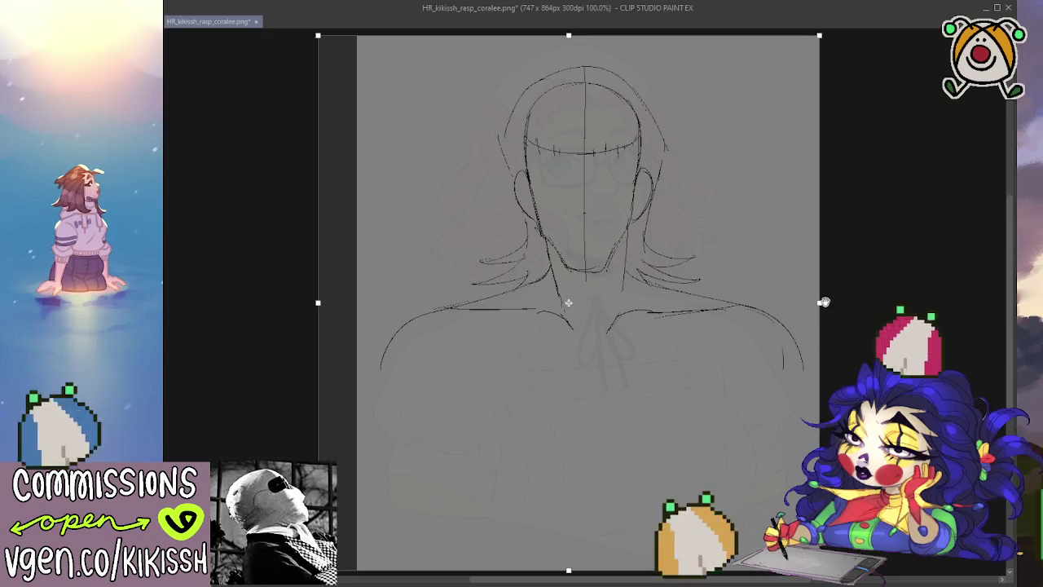
left_click_drag(829, 310, 863, 310)
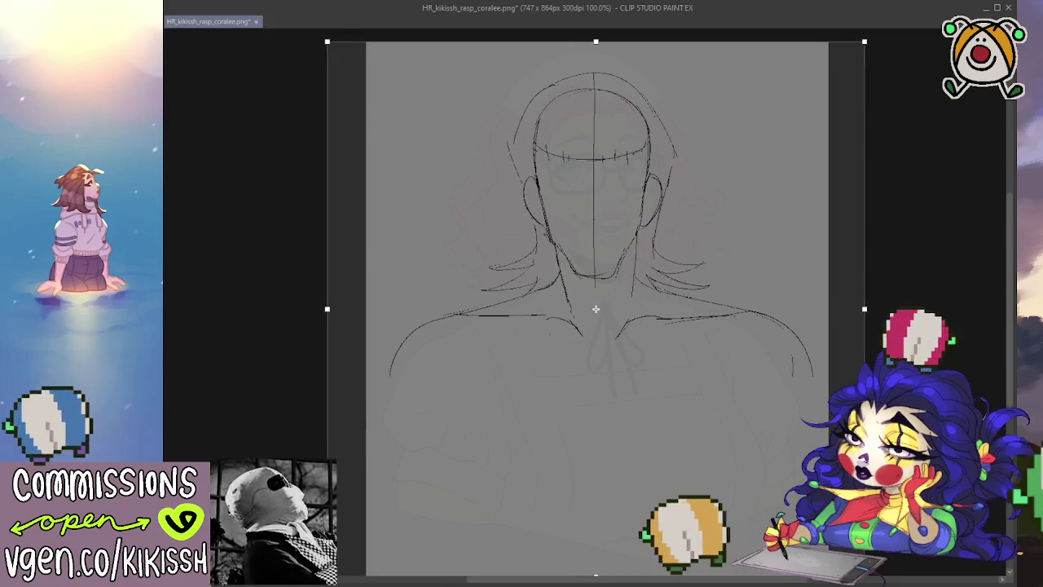
key("Return")
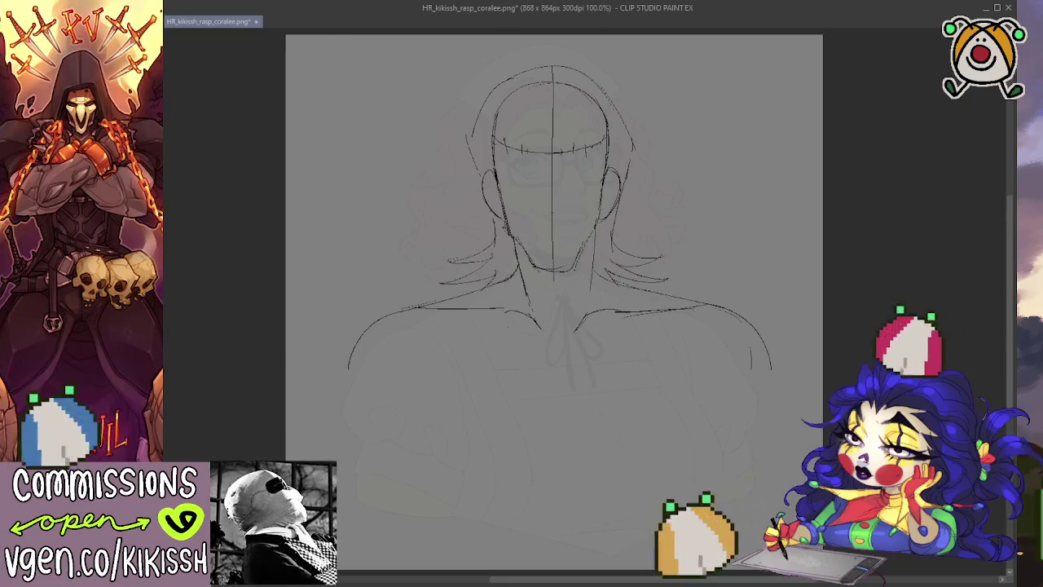
left_click_drag(440, 318, 429, 278)
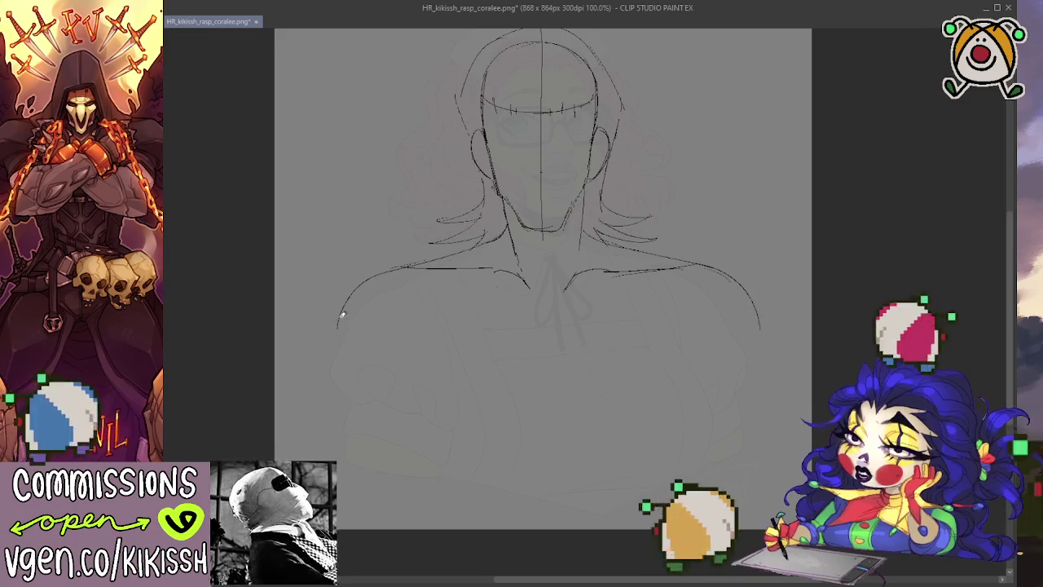
left_click_drag(526, 291, 531, 352)
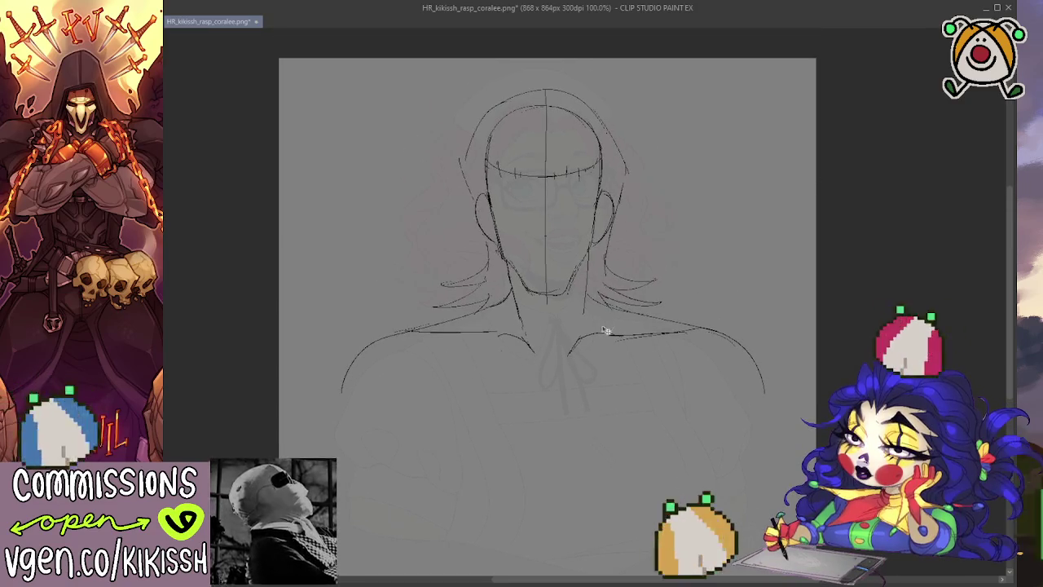
left_click_drag(616, 369, 626, 313)
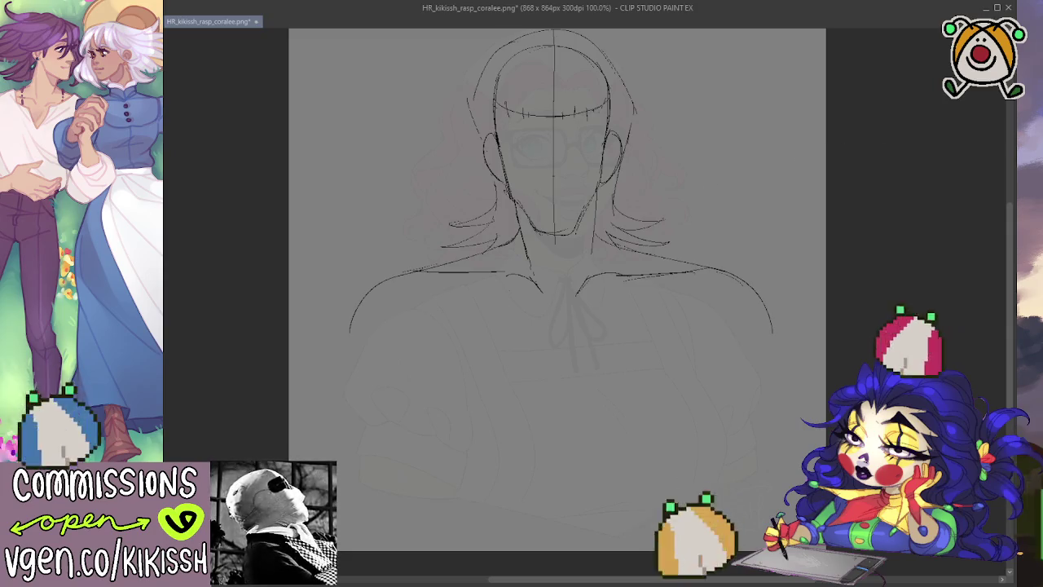
Sketch a long left torso line and three connected strokes forming the right torso contour.
key("ctrl+z")
key("ctrl+y")
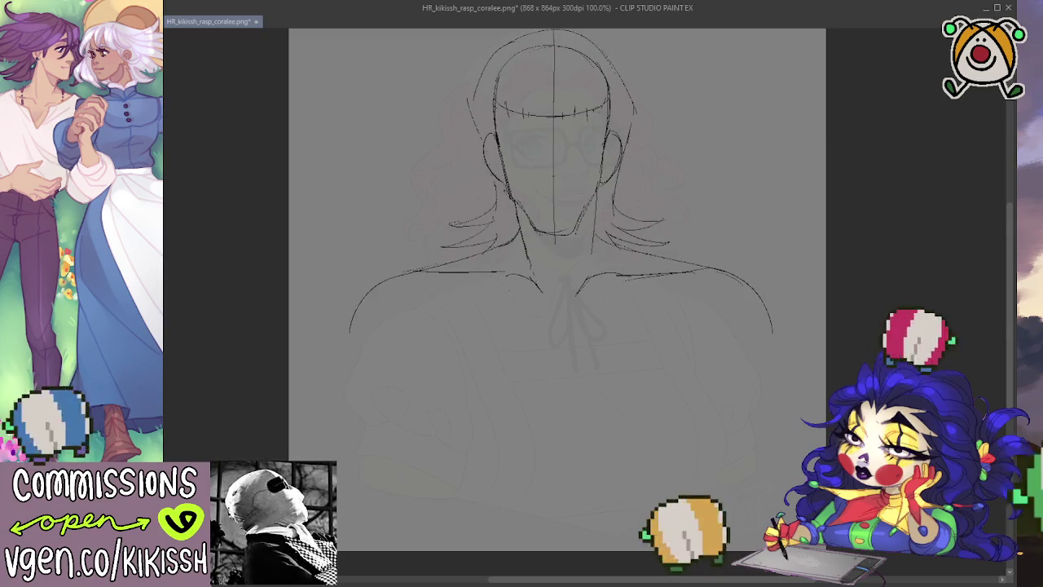
mouse_move(397, 327)
left_mouse_down()
mouse_move(469, 499)
mouse_move(601, 512)
mouse_move(658, 483)
left_mouse_up()
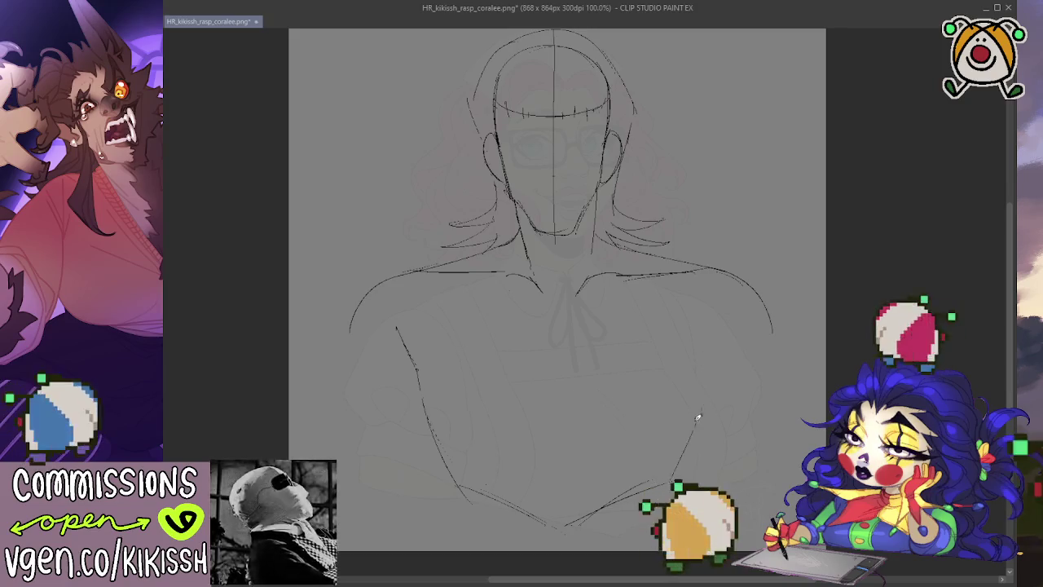
left_click_drag(697, 427, 678, 470)
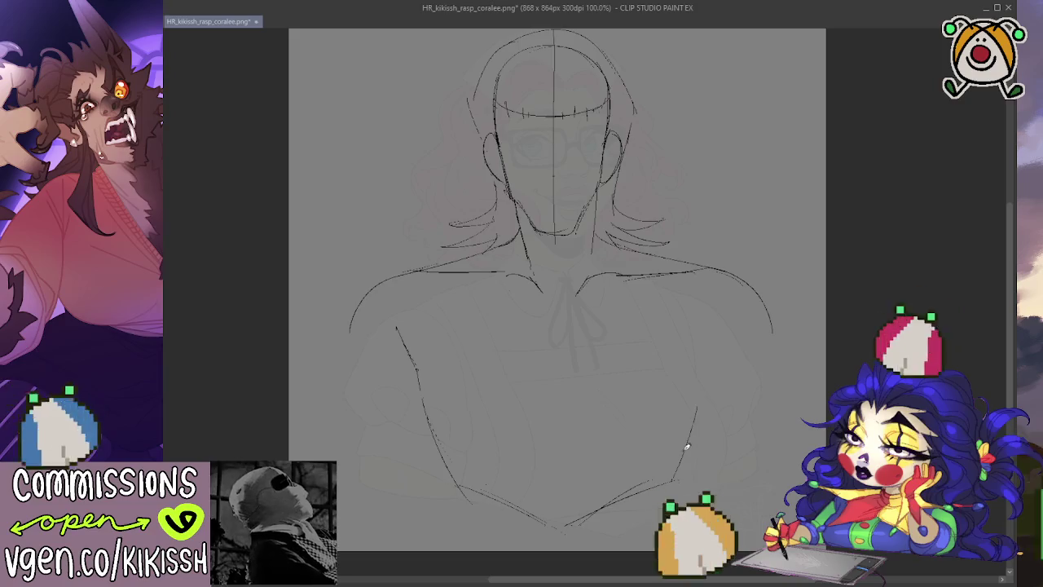
left_click_drag(706, 349, 695, 384)
left_click_drag(724, 329, 697, 363)
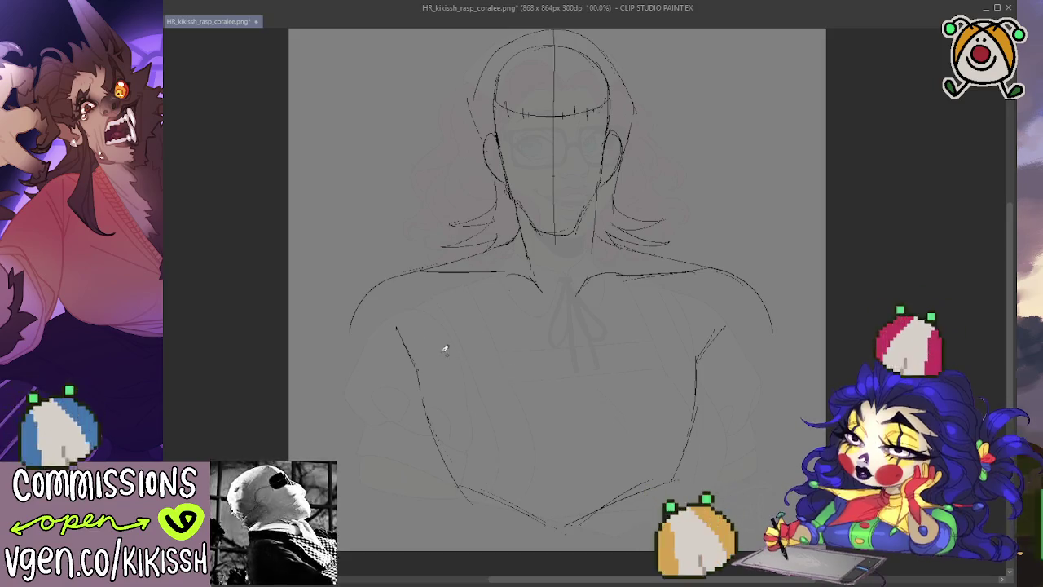
Draw thick left and right arm outlines down from each shoulder beside the torso.
left_click_drag(348, 368, 351, 331)
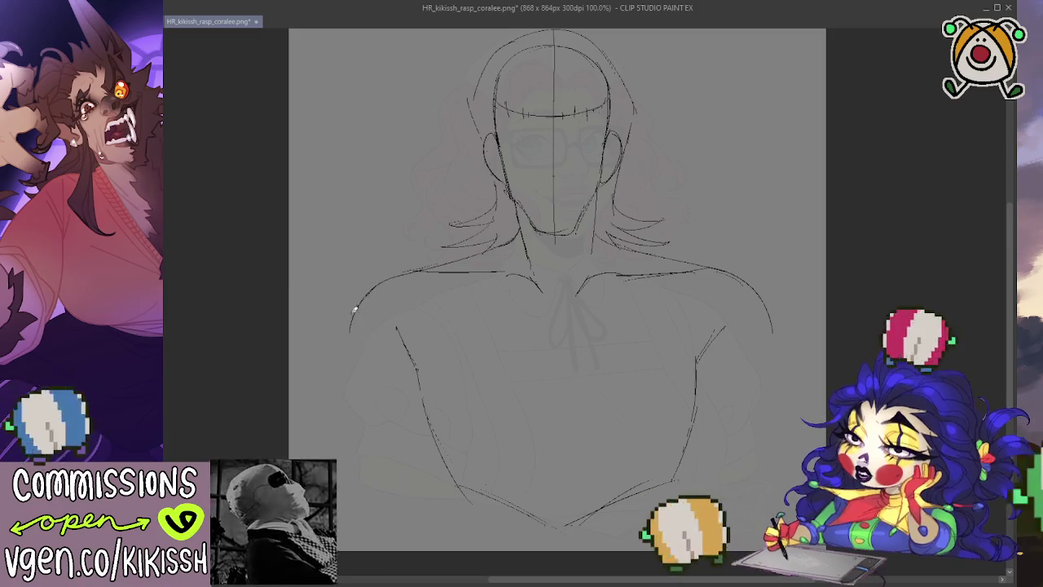
left_click_drag(356, 379, 330, 444)
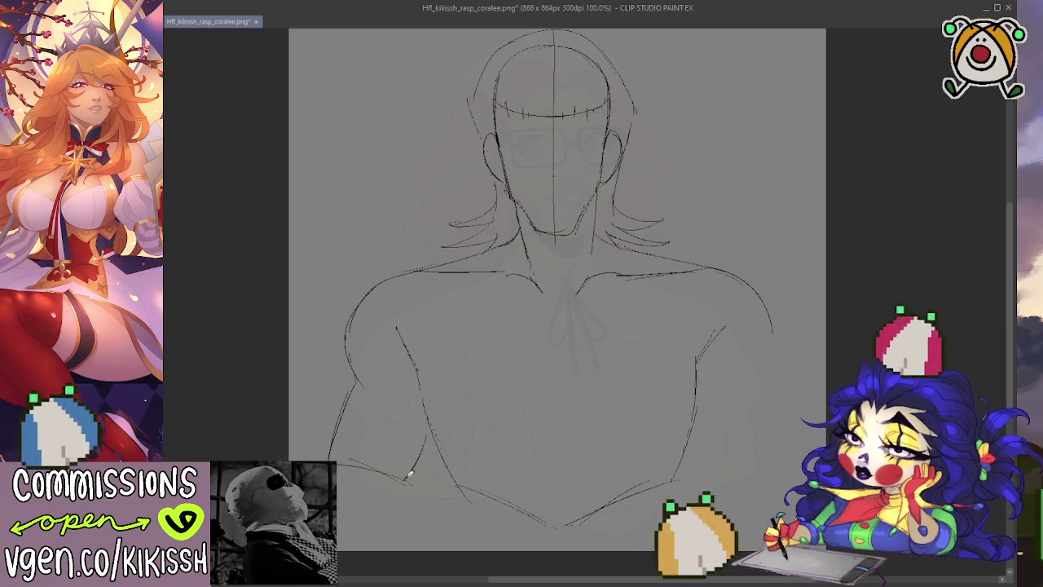
left_click_drag(407, 480, 427, 440)
left_click_drag(762, 298, 785, 372)
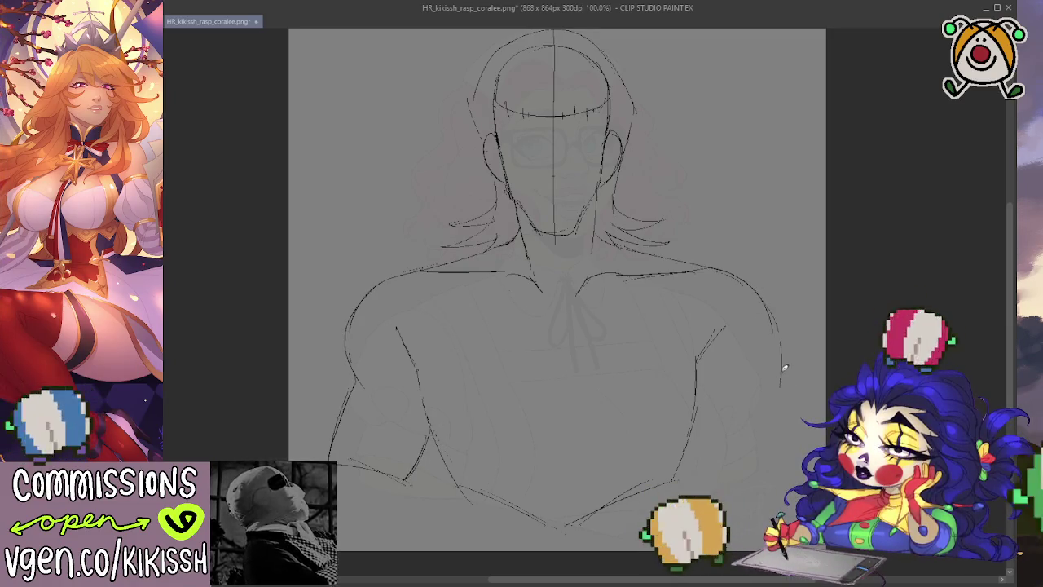
left_click_drag(769, 304, 775, 378)
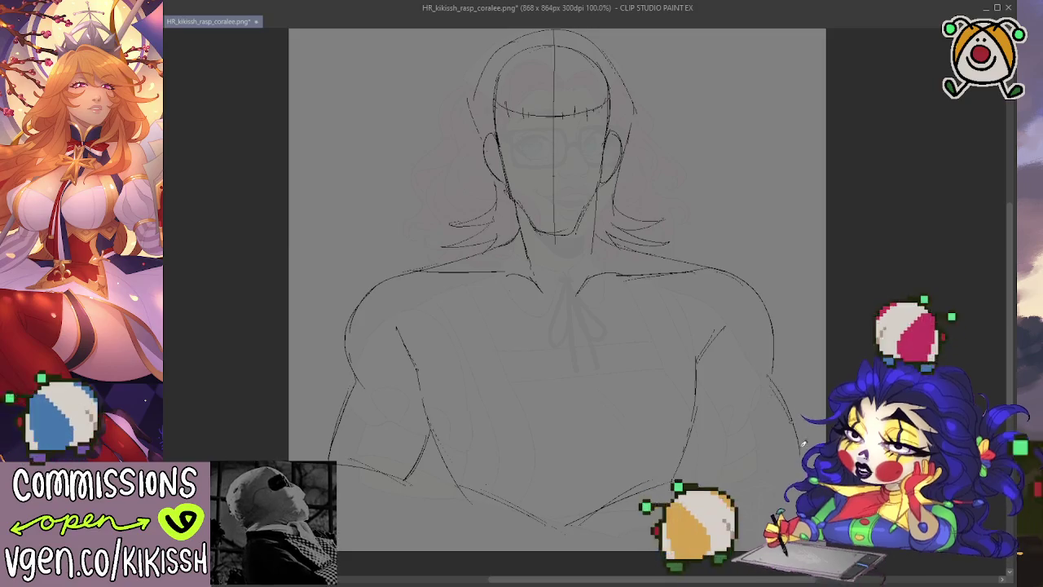
mouse_move(802, 450)
left_mouse_down()
mouse_move(722, 466)
mouse_move(704, 405)
mouse_move(716, 468)
left_mouse_up()
left_click_drag(699, 422, 722, 471)
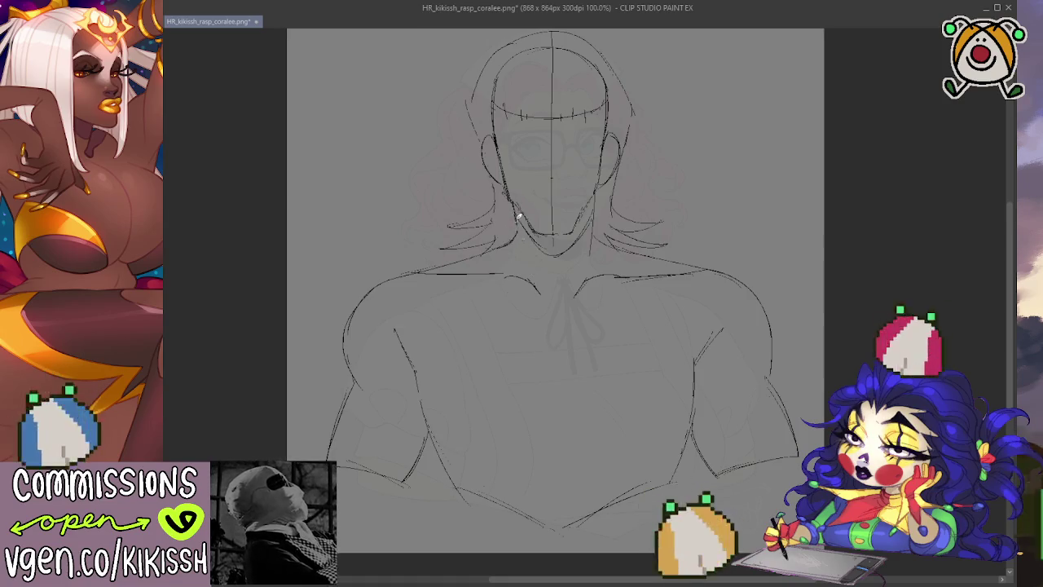
Sketch the right side of the neck beneath the jaw.
left_click_drag(594, 220, 585, 264)
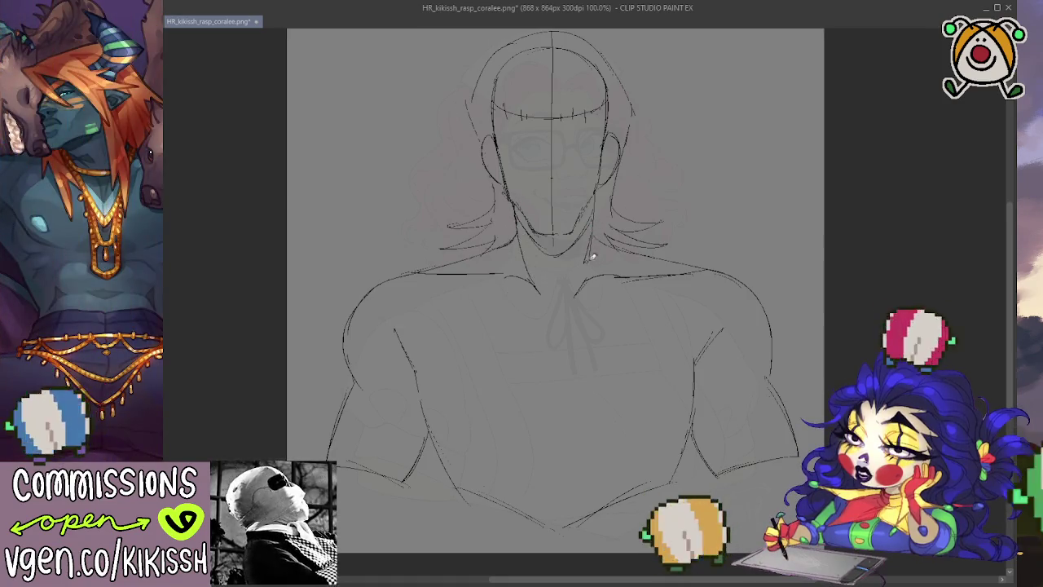
left_click_drag(624, 205, 628, 221)
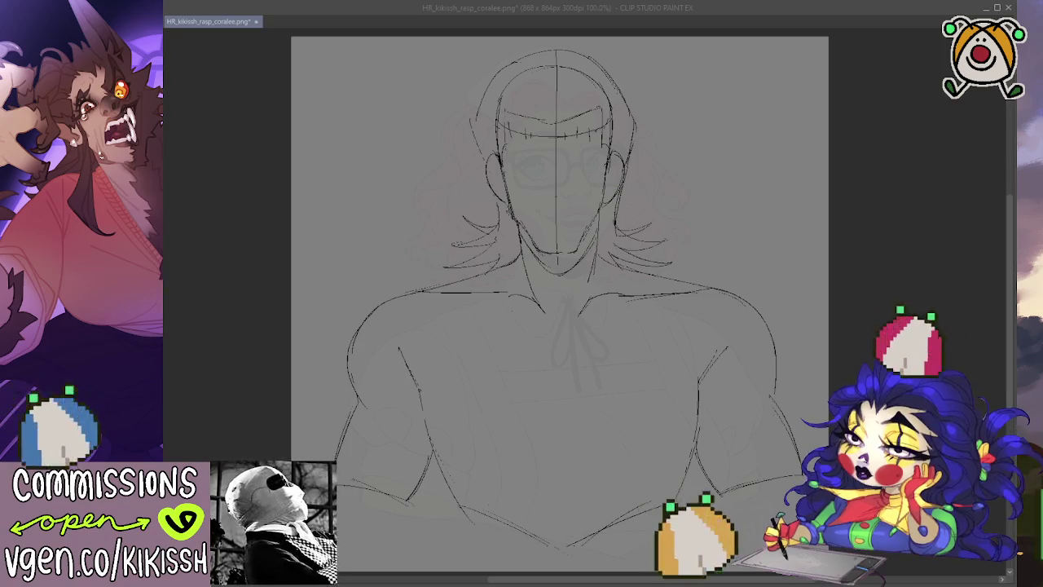
Sketch a diagonal pectoral line across the chest from the left armpit.
key("alt+Tab")
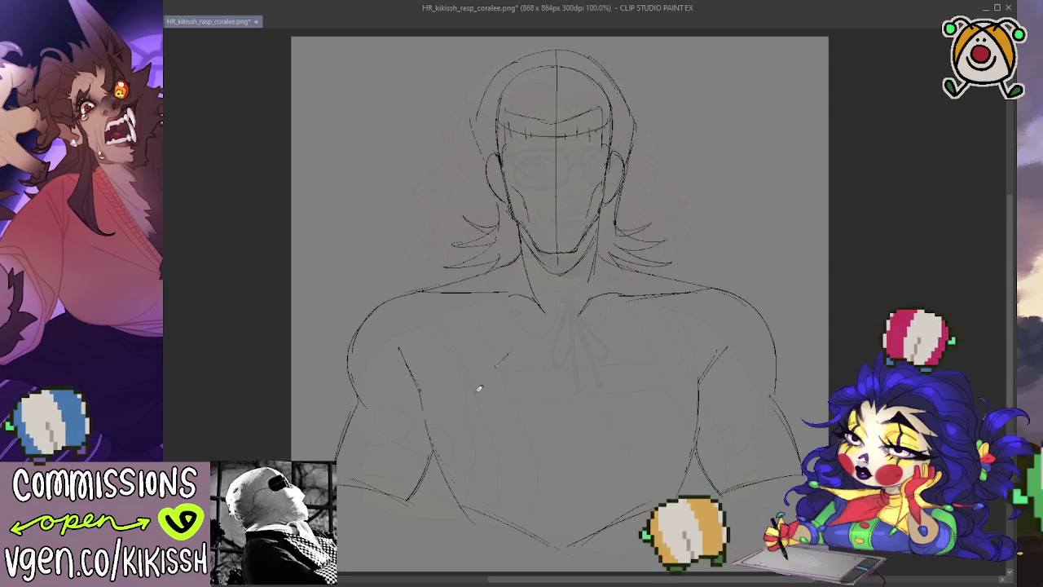
mouse_move(506, 356)
left_mouse_down()
mouse_move(471, 412)
mouse_move(546, 505)
left_mouse_up()
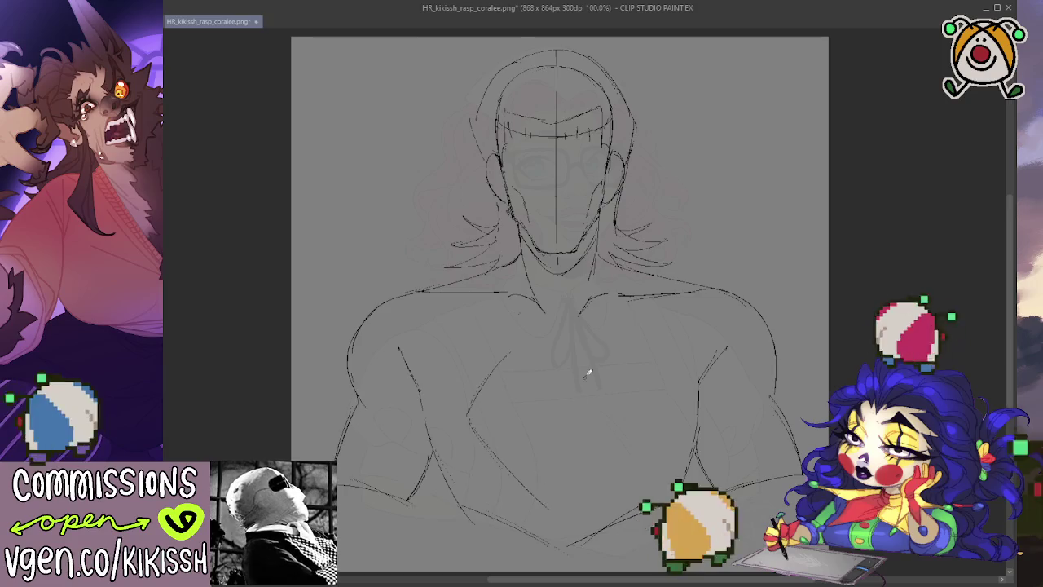
mouse_move(509, 356)
left_mouse_down()
mouse_move(568, 326)
mouse_move(644, 389)
mouse_move(585, 509)
left_mouse_up()
key("ctrl+z")
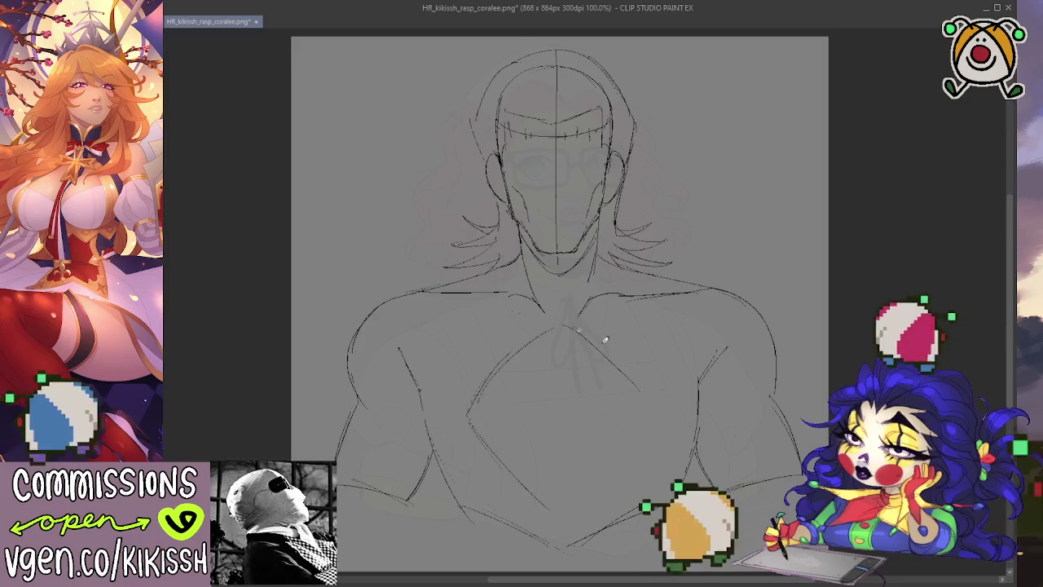
left_click_drag(574, 326, 656, 389)
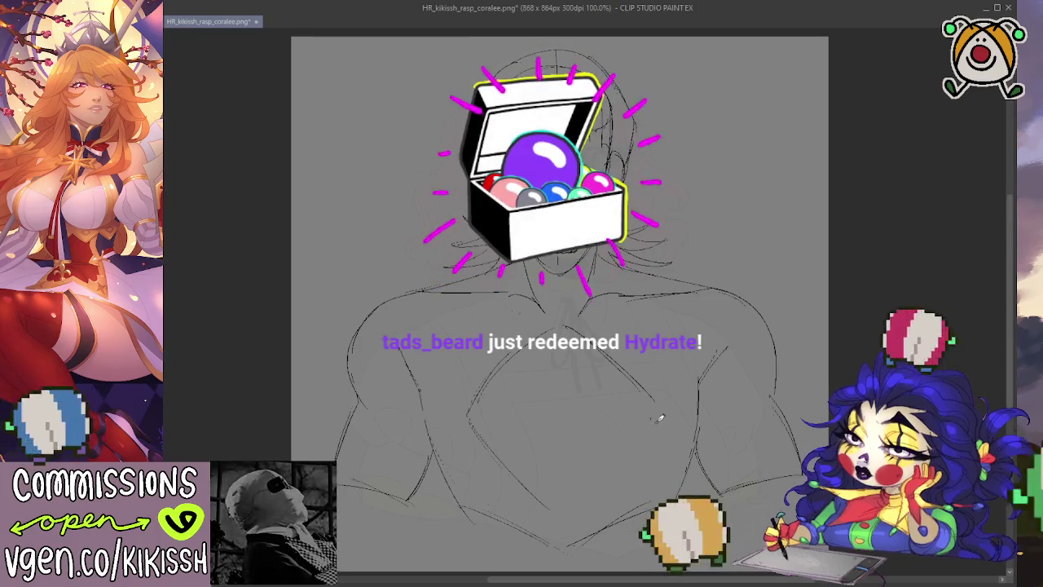
left_click_drag(656, 404, 557, 512)
key("ctrl+z")
left_click_drag(652, 410, 560, 512)
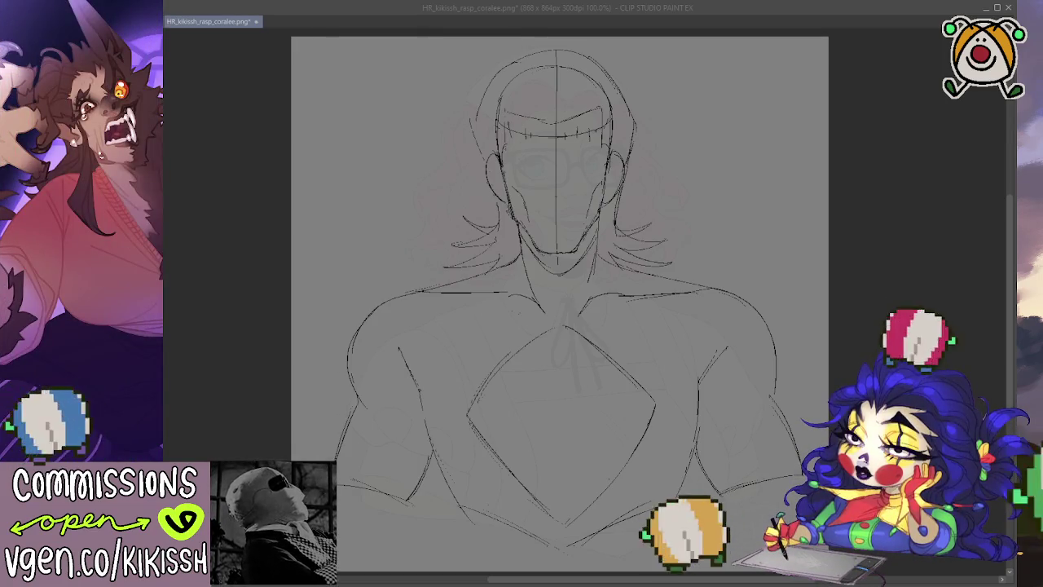
key("alt+Tab")
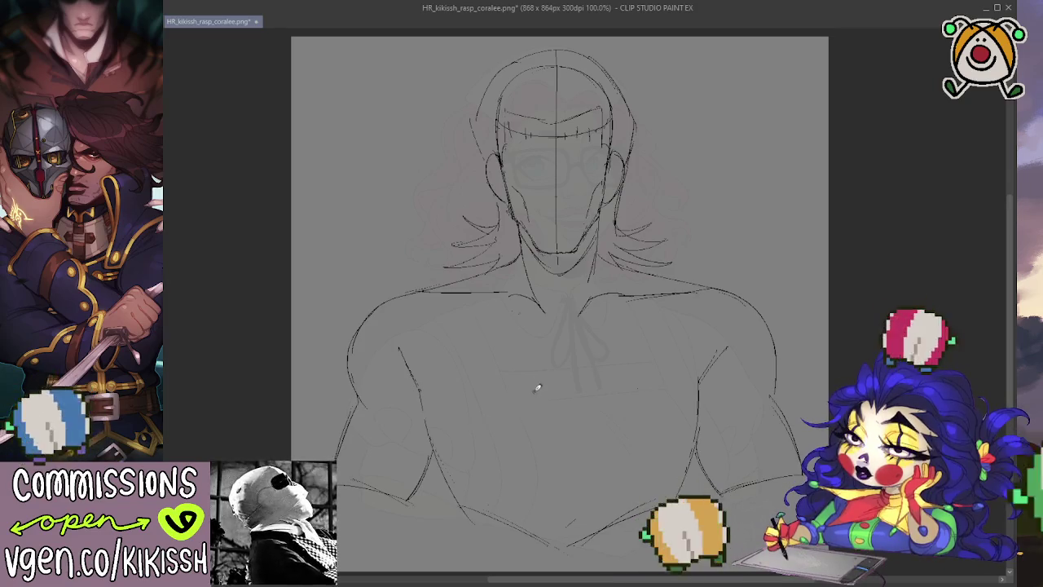
Discard two trial chest strokes and place a vertical symmetry ruler at the canvas centre.
left_click_drag(550, 345, 465, 404)
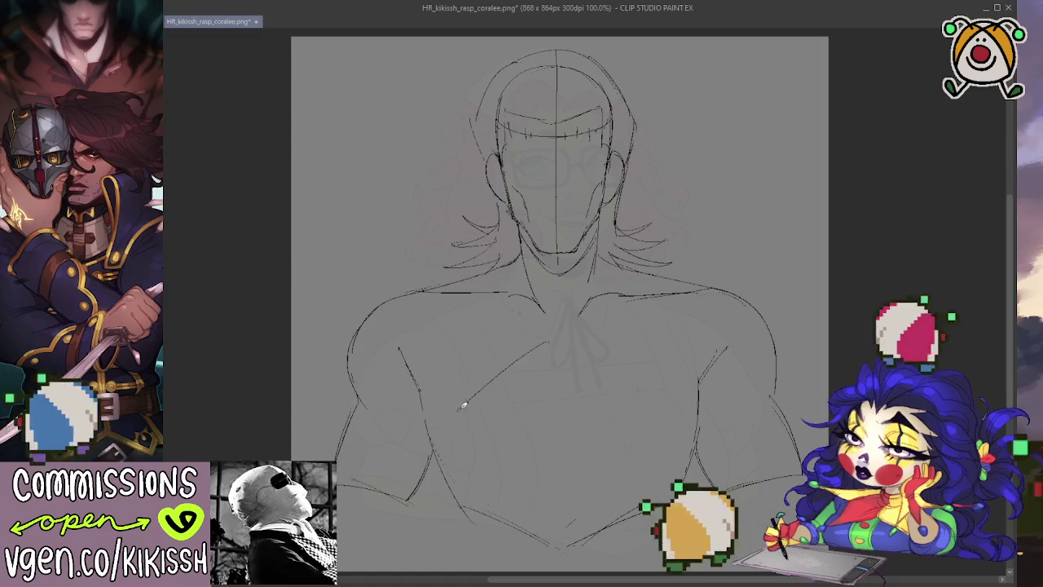
key("ctrl+z")
left_click_drag(515, 346, 458, 389)
key("ctrl+z")
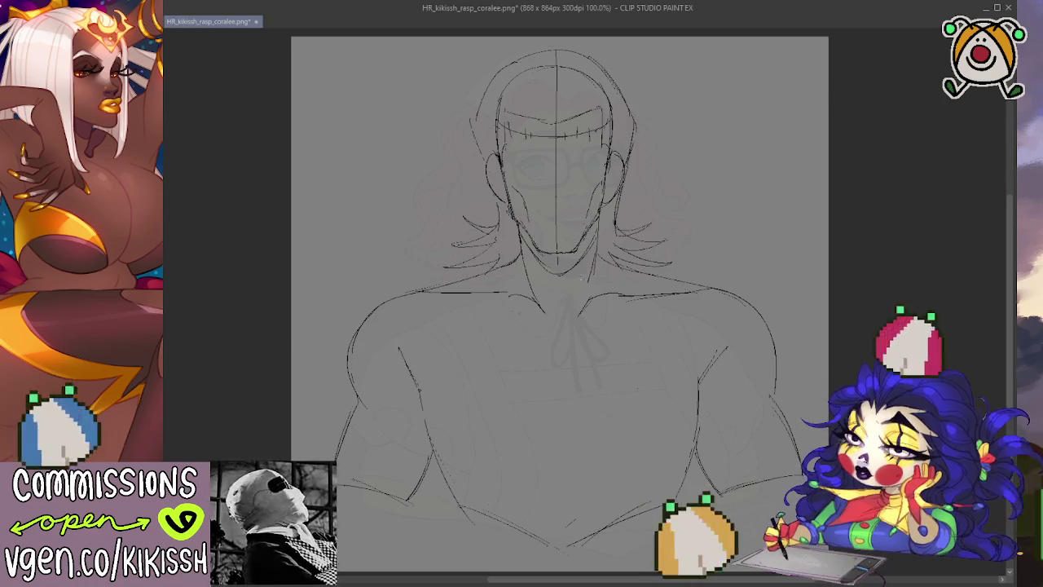
left_click_drag(559, 277, 559, 553)
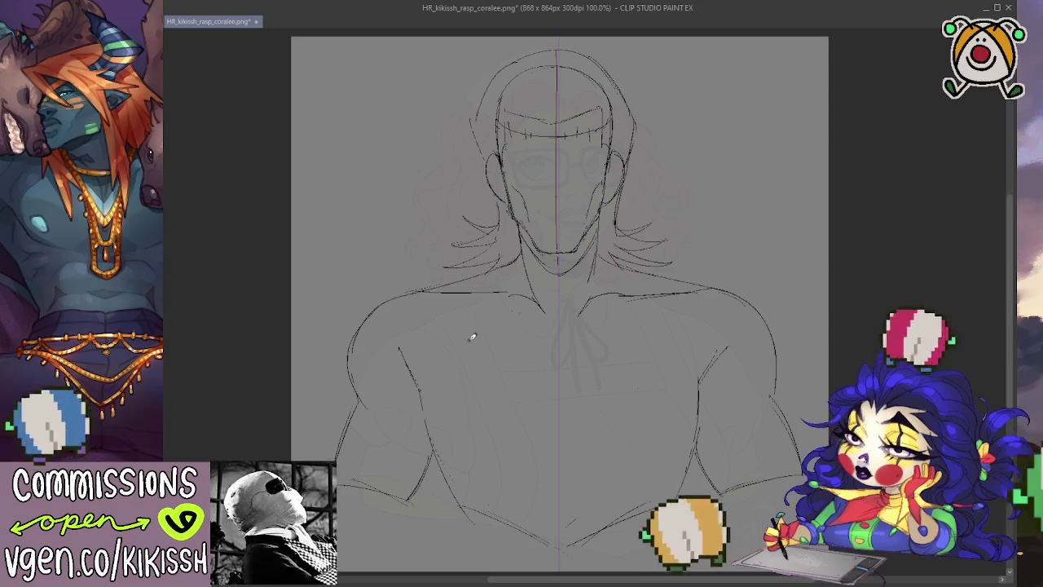
left_click_drag(466, 457, 442, 525)
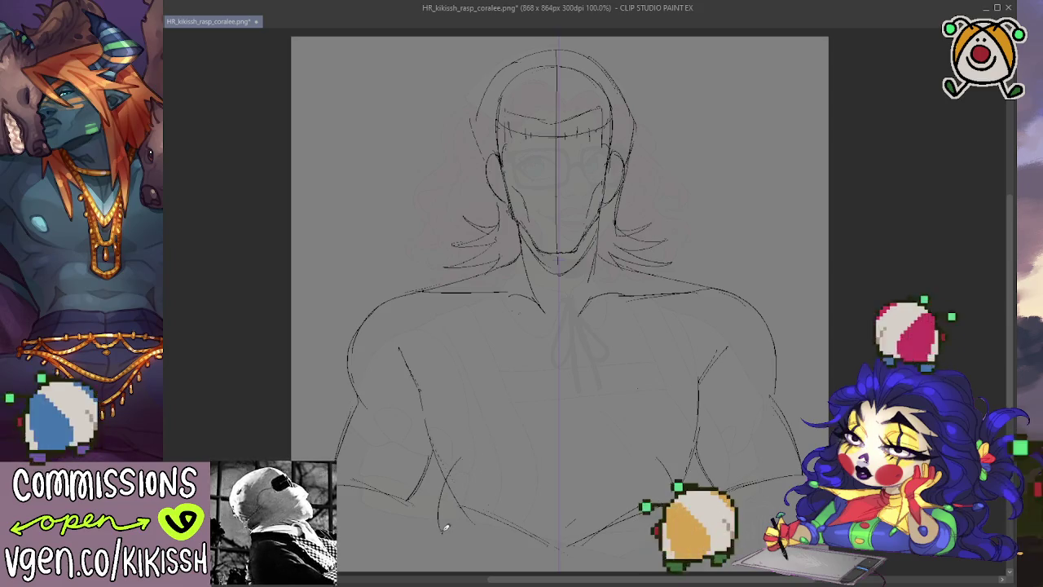
key("ctrl+z")
left_click_drag(458, 473, 445, 537)
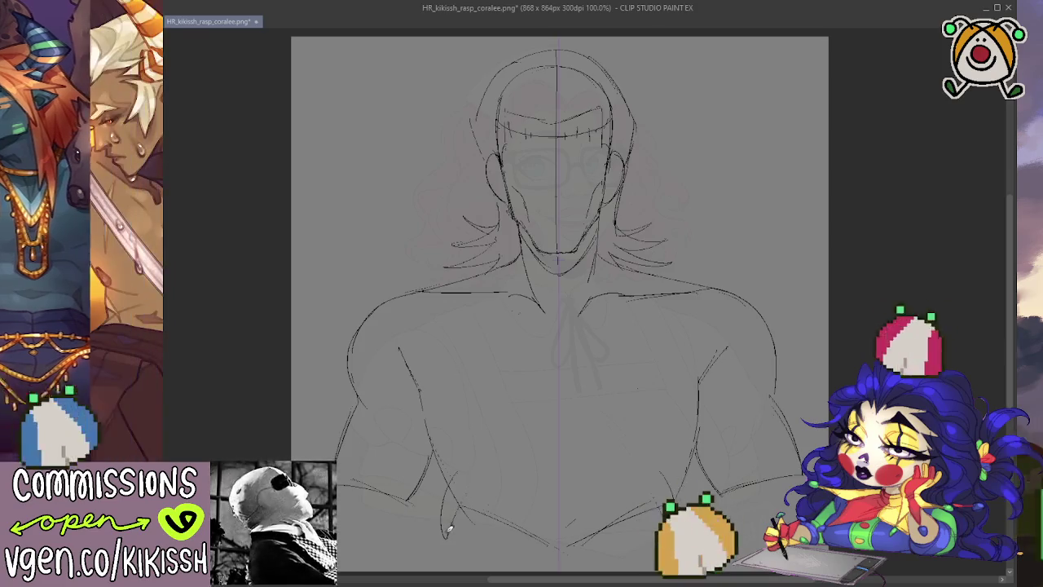
left_click_drag(474, 468, 450, 506)
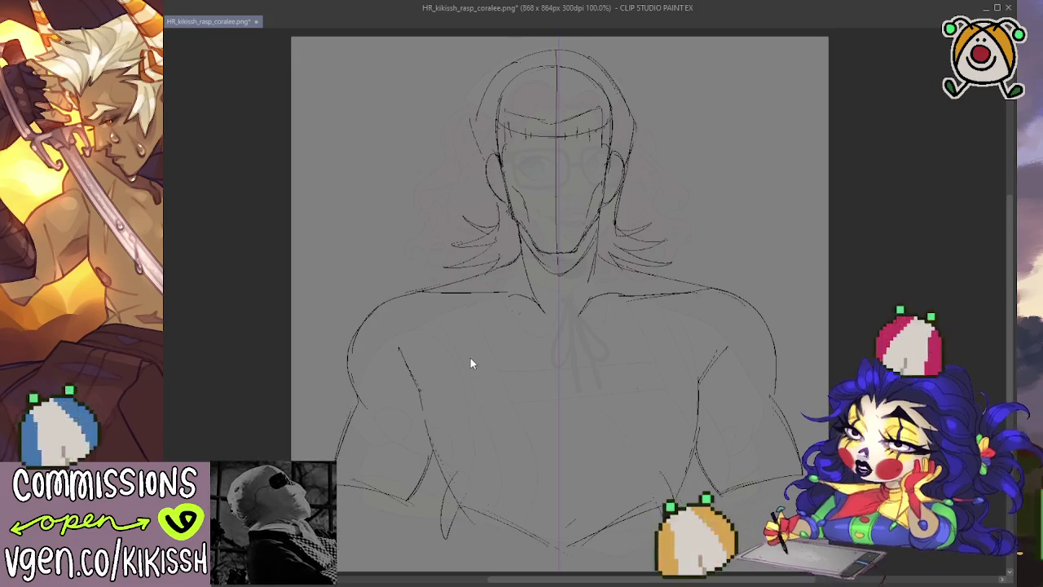
key("ctrl+z")
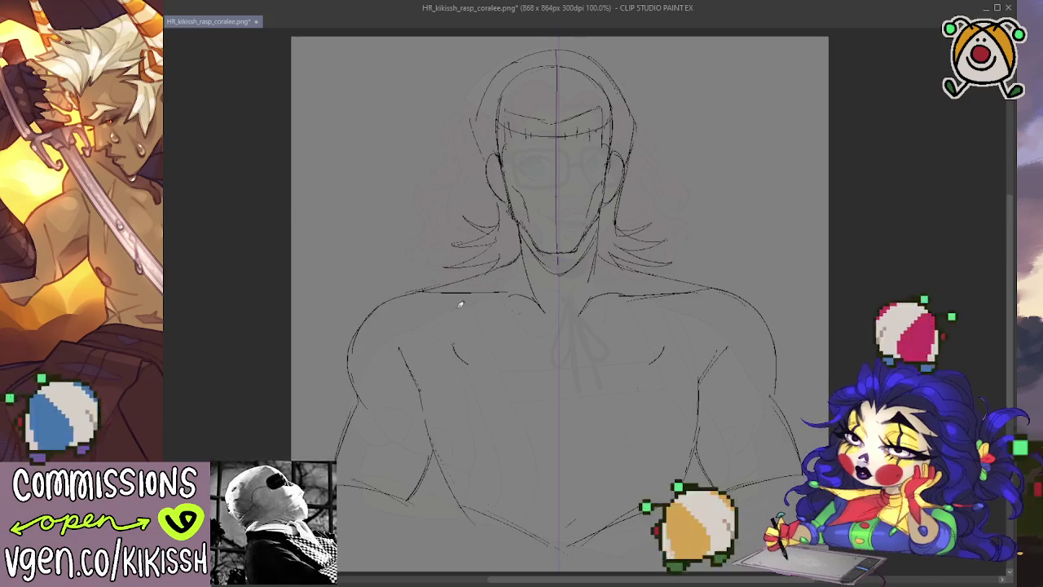
left_click_drag(455, 310, 436, 347)
left_click_drag(640, 300, 680, 371)
left_click_drag(487, 296, 454, 371)
left_click_drag(517, 373, 445, 427)
left_click_drag(602, 371, 676, 420)
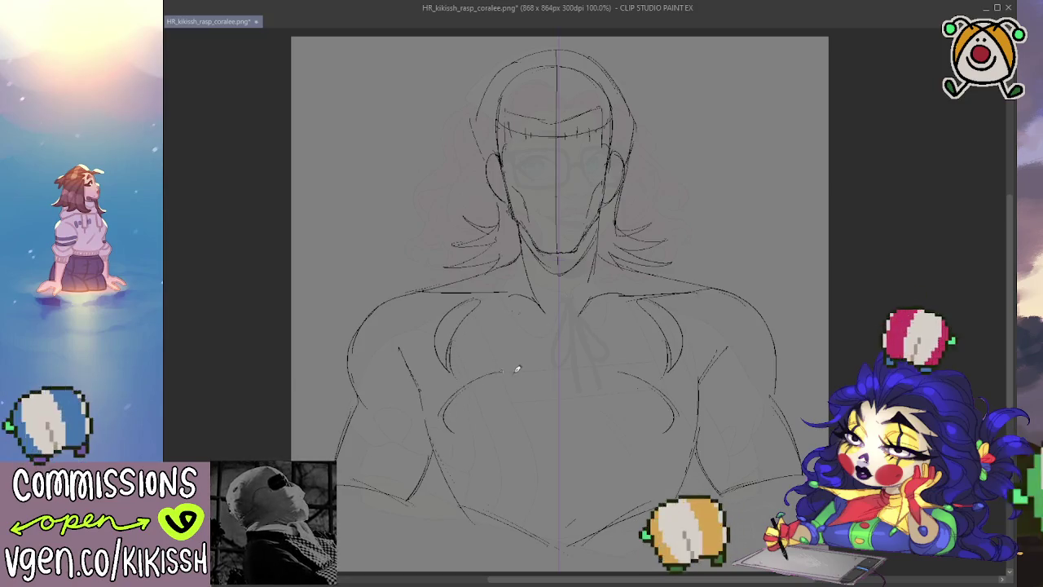
mouse_move(465, 453)
left_mouse_down()
mouse_move(521, 459)
mouse_move(459, 471)
mouse_move(481, 506)
left_mouse_up()
key("ctrl+z")
key("ctrl+z")
key("ctrl+z")
key("ctrl+z")
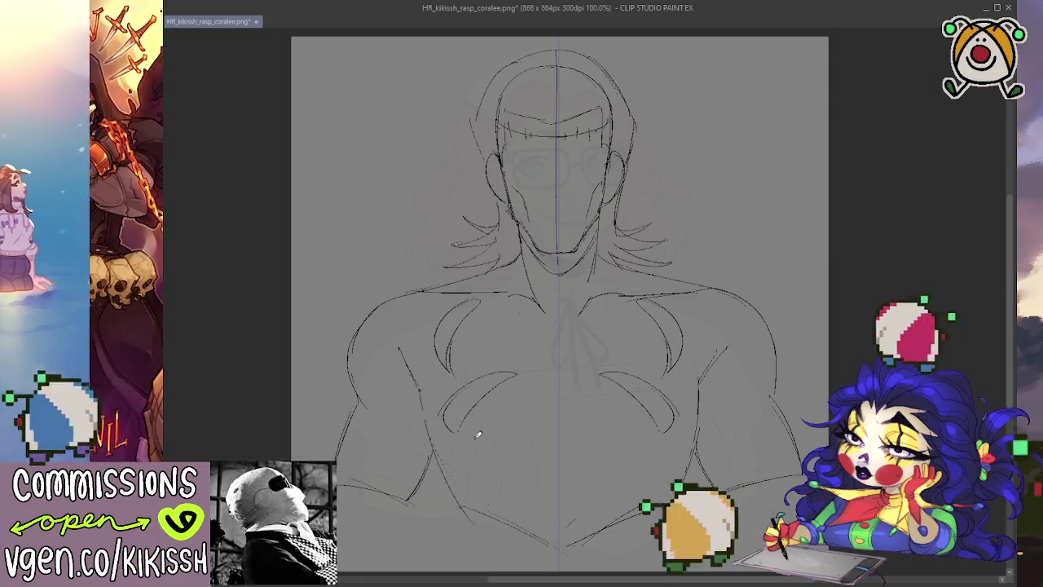
key("ctrl+z")
key("ctrl+z")
key("ctrl+z")
key("ctrl+z")
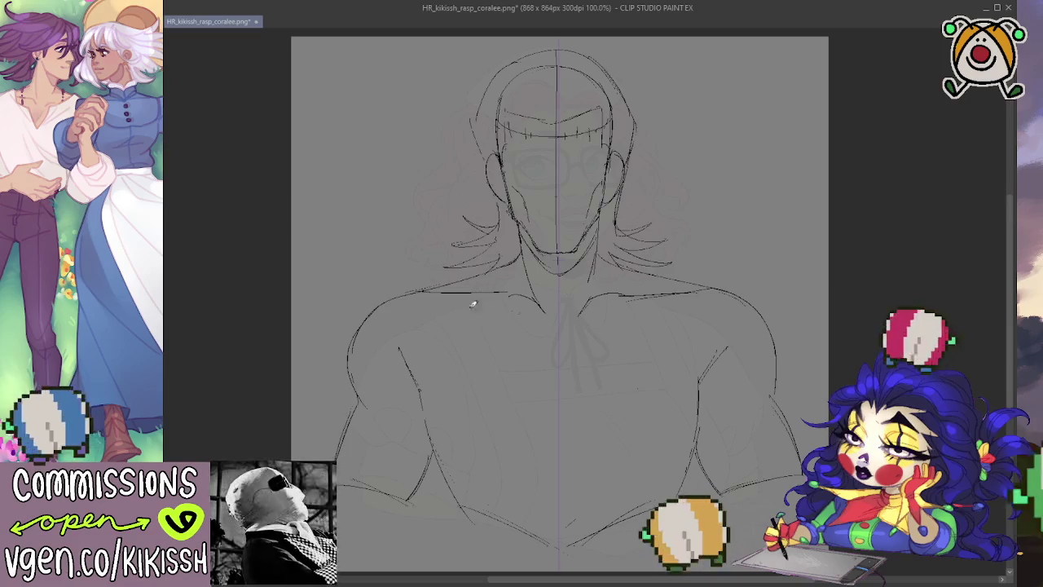
Sketch mirrored chest strokes and collarbone curves, removing the last collarbone curve.
mouse_move(445, 361)
left_mouse_down()
mouse_move(431, 317)
mouse_move(448, 318)
left_mouse_up()
left_click_drag(461, 372, 426, 355)
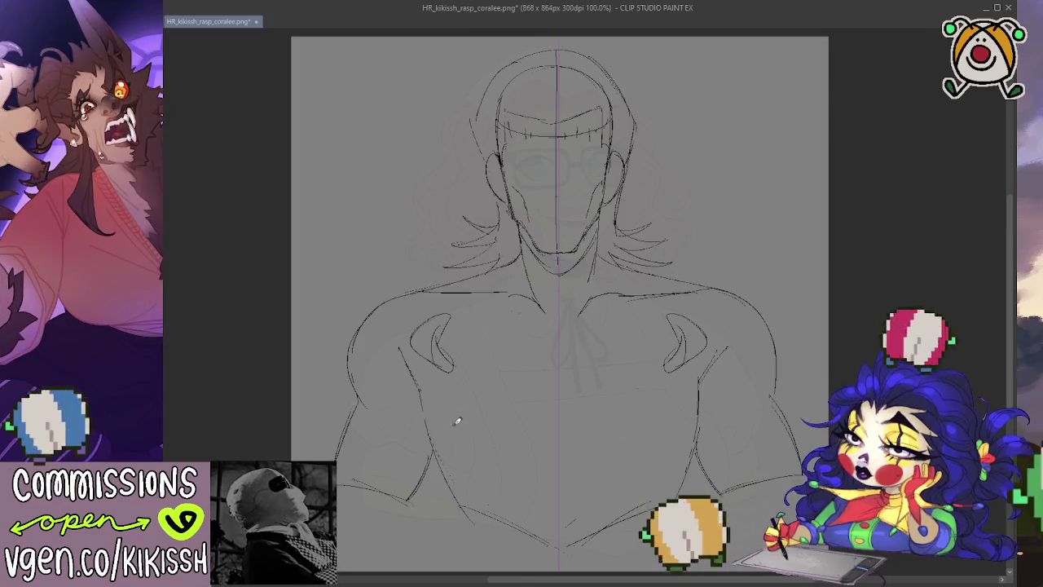
mouse_move(450, 421)
left_mouse_down()
mouse_move(377, 405)
mouse_move(445, 396)
mouse_move(459, 415)
mouse_move(449, 419)
left_mouse_up()
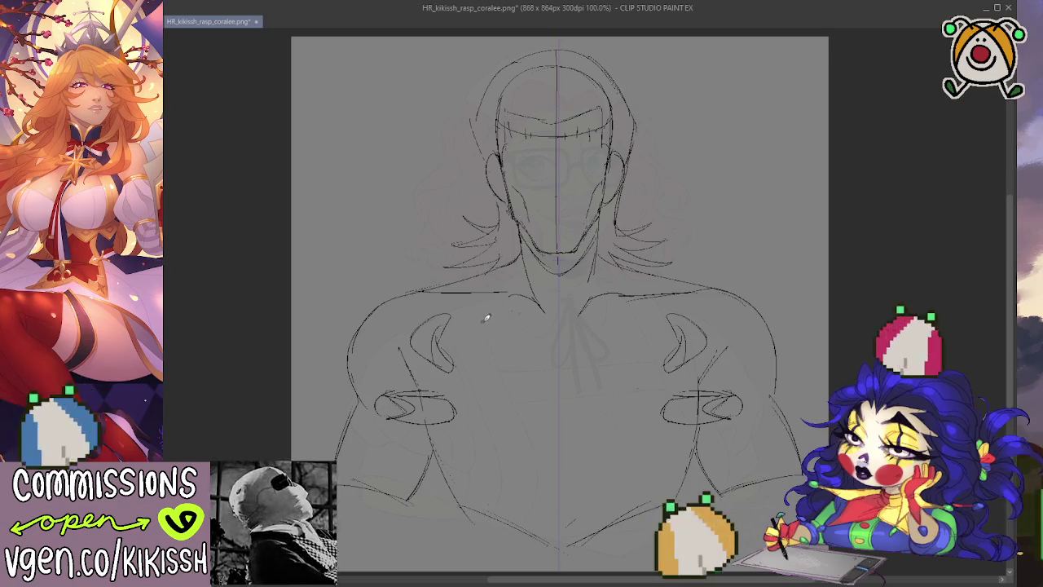
left_click_drag(482, 297, 465, 328)
left_click_drag(608, 298, 655, 327)
left_click_drag(521, 269, 492, 302)
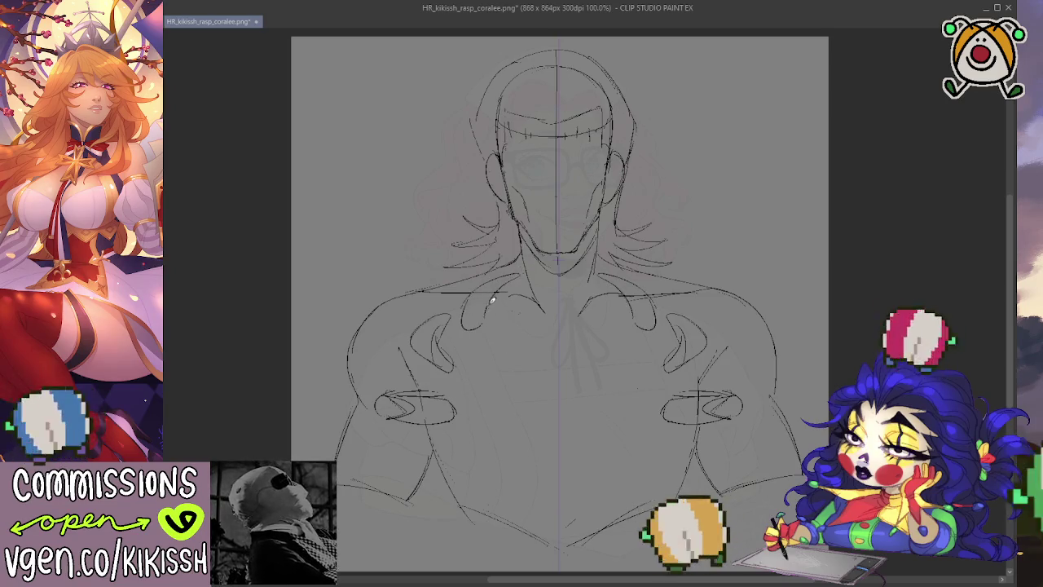
key("ctrl+z")
key("ctrl+z")
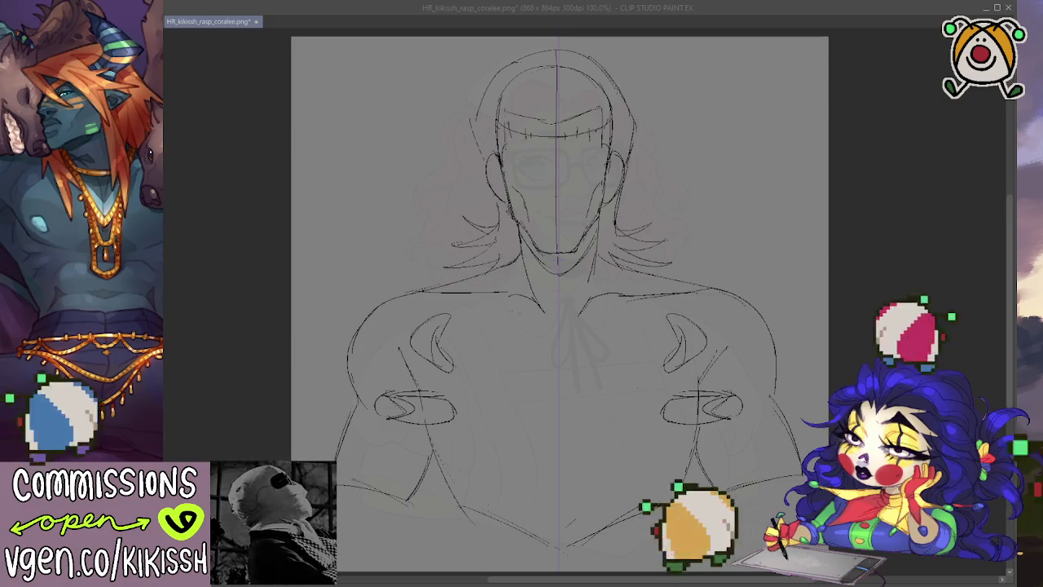
Sketch mirrored claws on the upper and lower left hands.
left_click(451, 429)
mouse_move(441, 447)
left_mouse_down()
mouse_move(391, 454)
mouse_move(419, 471)
mouse_move(387, 456)
mouse_move(465, 462)
left_mouse_up()
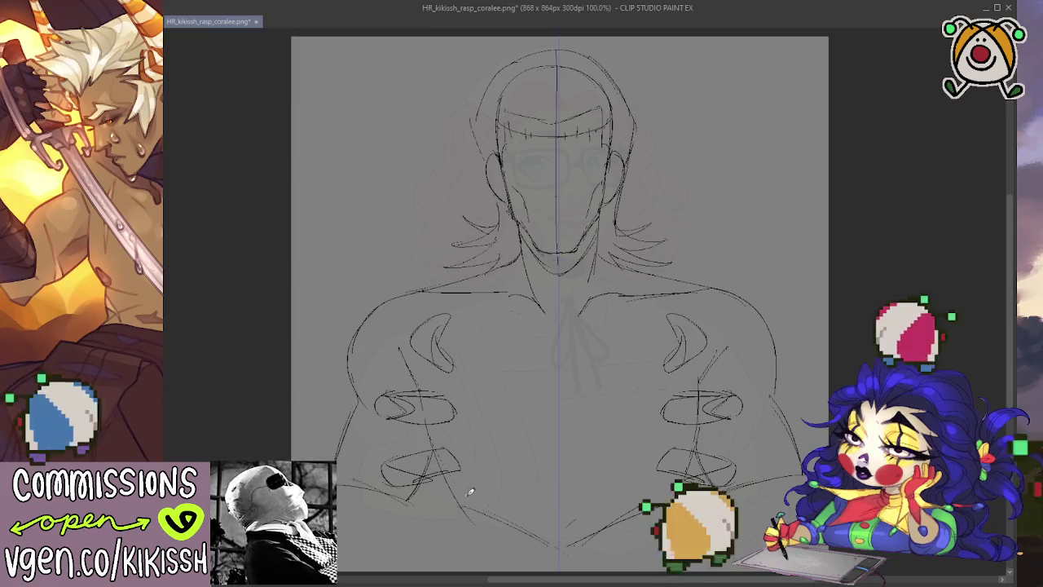
mouse_move(445, 501)
left_mouse_down()
mouse_move(431, 534)
mouse_move(480, 545)
mouse_move(457, 515)
left_mouse_up()
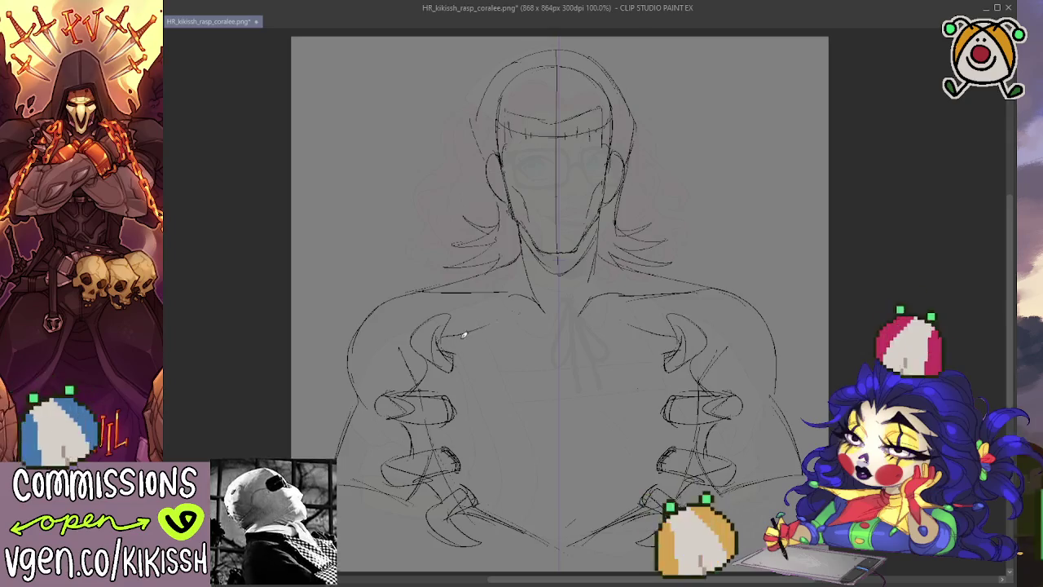
Redraw the curved left pectoral line until it reaches the centre, mirrored to the right.
left_click_drag(440, 342, 524, 326)
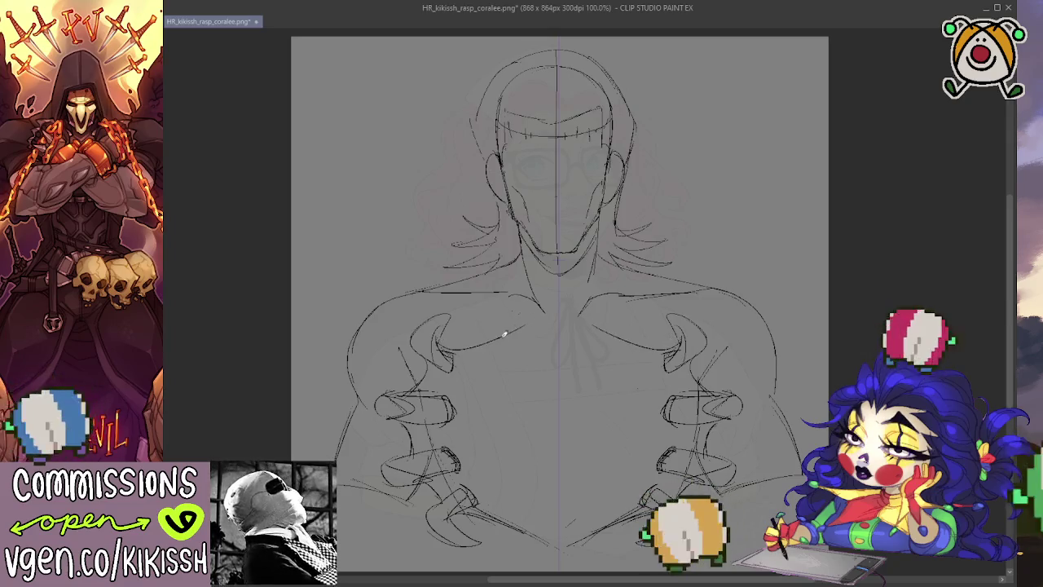
key("ctrl+z")
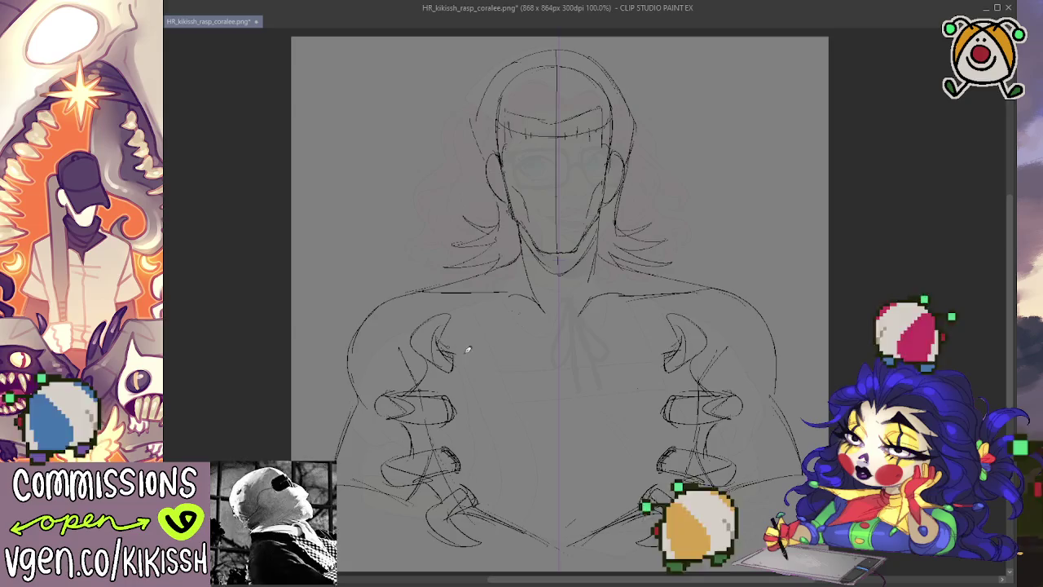
left_click_drag(445, 347, 512, 331)
key("ctrl+z")
left_click_drag(440, 342, 545, 320)
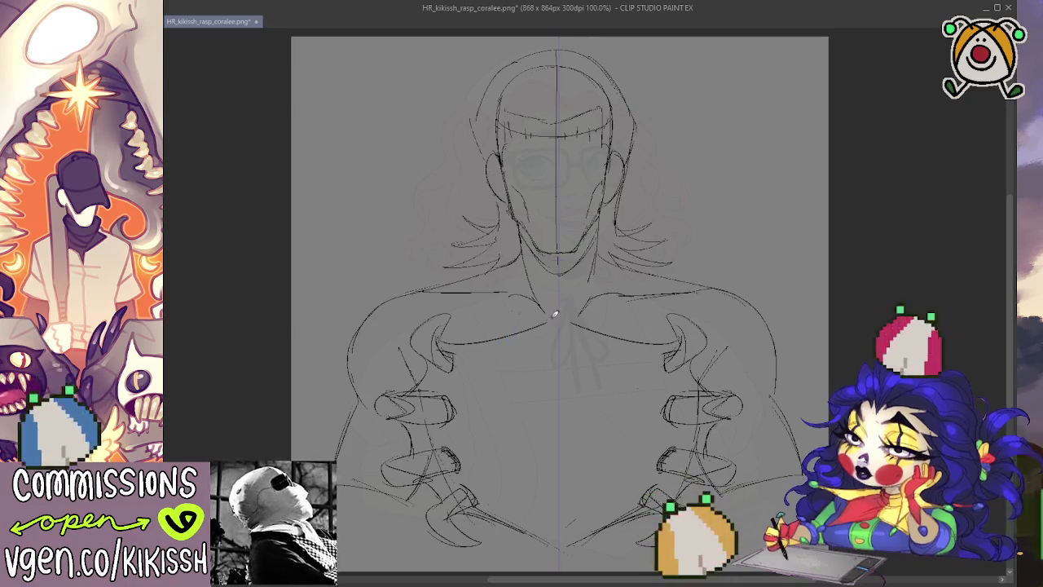
key("ctrl+z")
left_click_drag(444, 346, 559, 320)
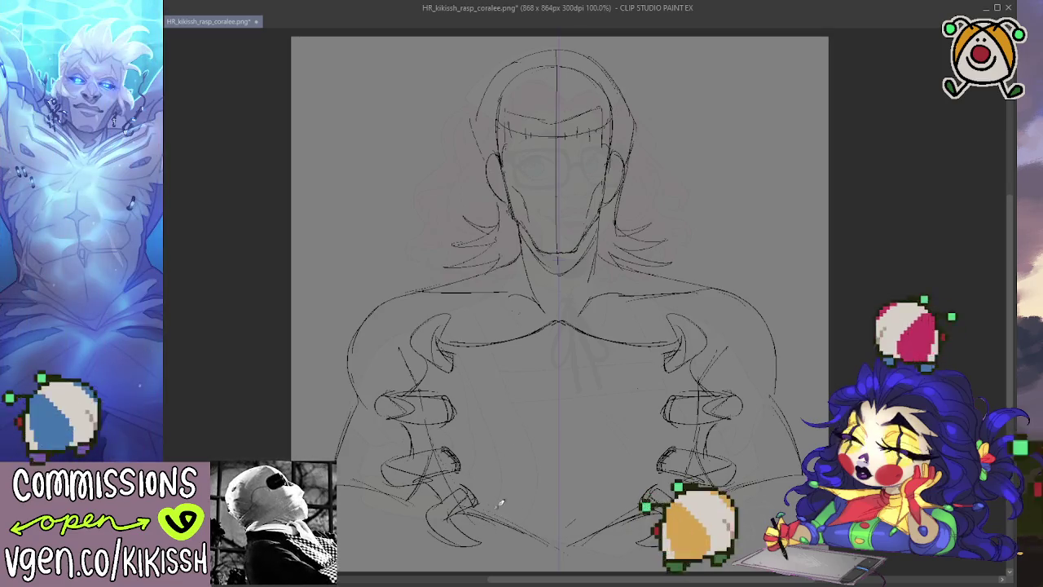
left_click_drag(530, 442, 594, 426)
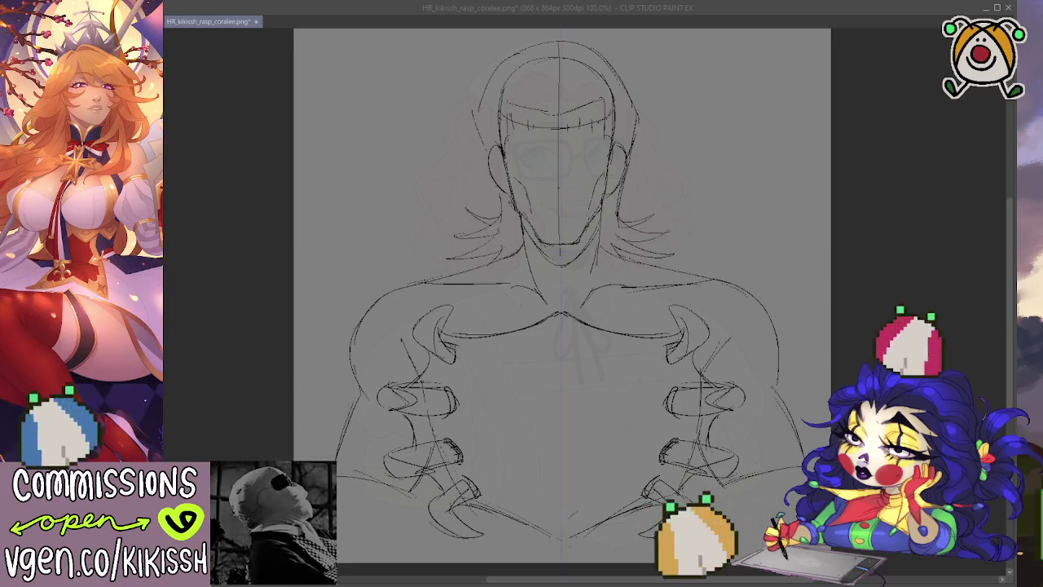
key("alt+Tab")
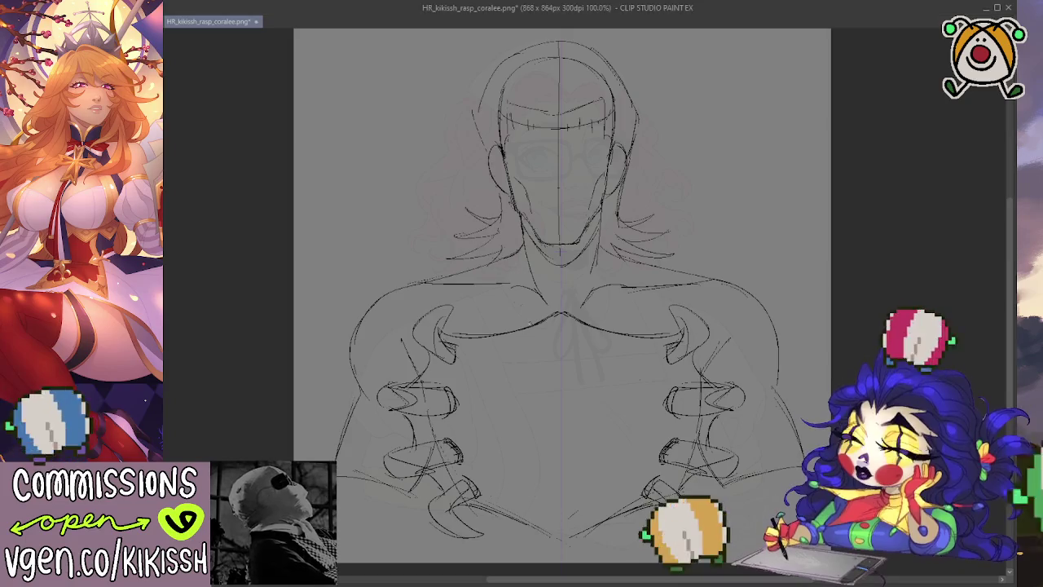
Sketch a V-shaped notch below the neckline at the collar centre.
mouse_move(547, 325)
left_mouse_down()
mouse_move(562, 352)
mouse_move(582, 326)
left_mouse_up()
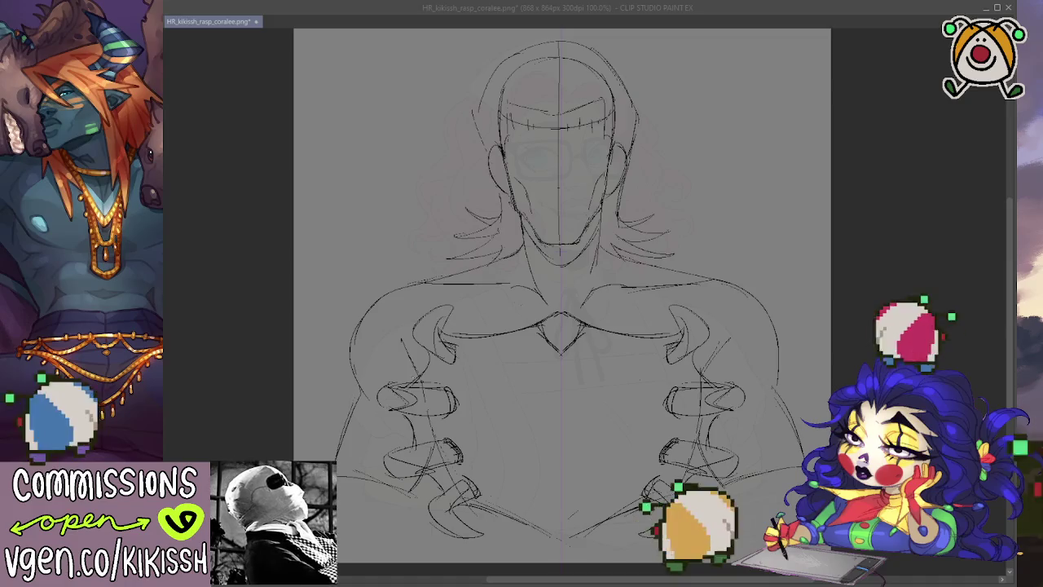
left_click(432, 315)
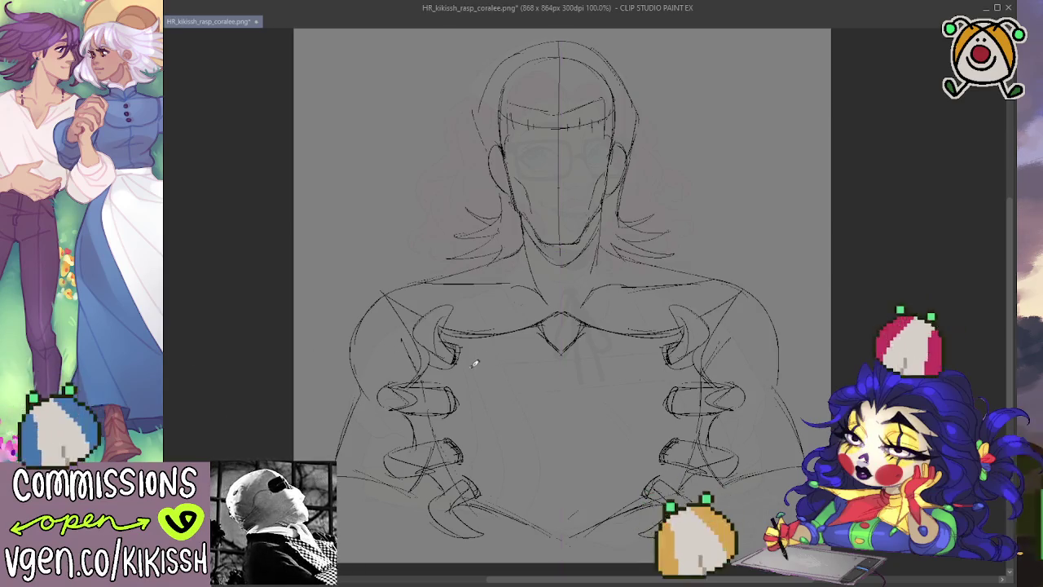
Replace a misplaced collar stroke with a mirrored line down the lower torso centre.
mouse_move(478, 336)
left_mouse_down()
mouse_move(538, 310)
mouse_move(540, 390)
mouse_move(565, 515)
mouse_move(522, 514)
mouse_move(585, 409)
mouse_move(597, 495)
left_mouse_up()
key("ctrl+z")
key("ctrl+z")
mouse_move(580, 386)
left_mouse_down()
mouse_move(598, 511)
mouse_move(583, 386)
mouse_move(595, 317)
left_mouse_up()
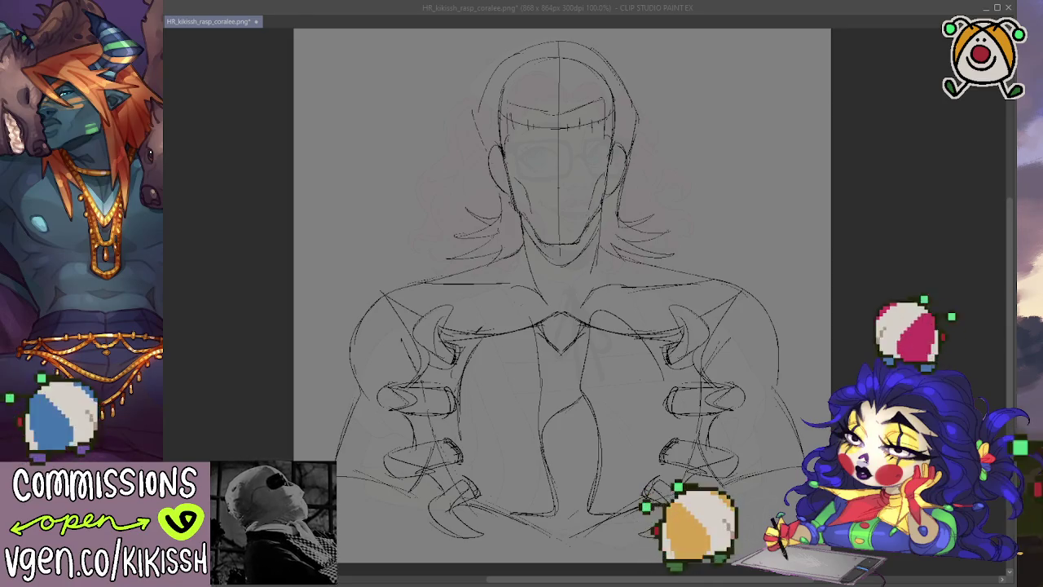
Drag the canvas edges outward left and right, widening it from 868 to 1129 × 864 pixels.
key("alt+Tab")
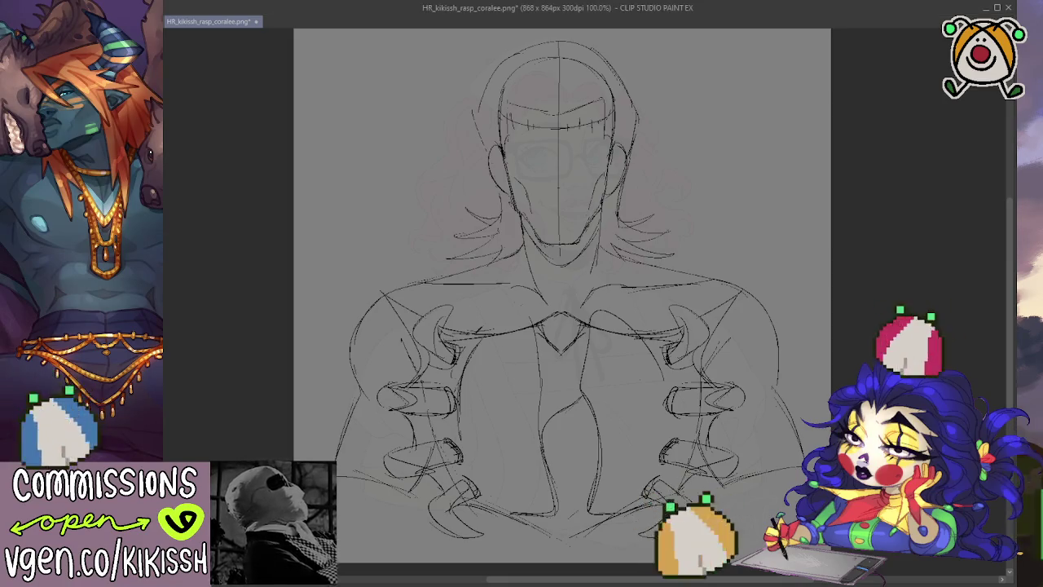
key("ctrl+t")
left_click_drag(293, 296, 211, 303)
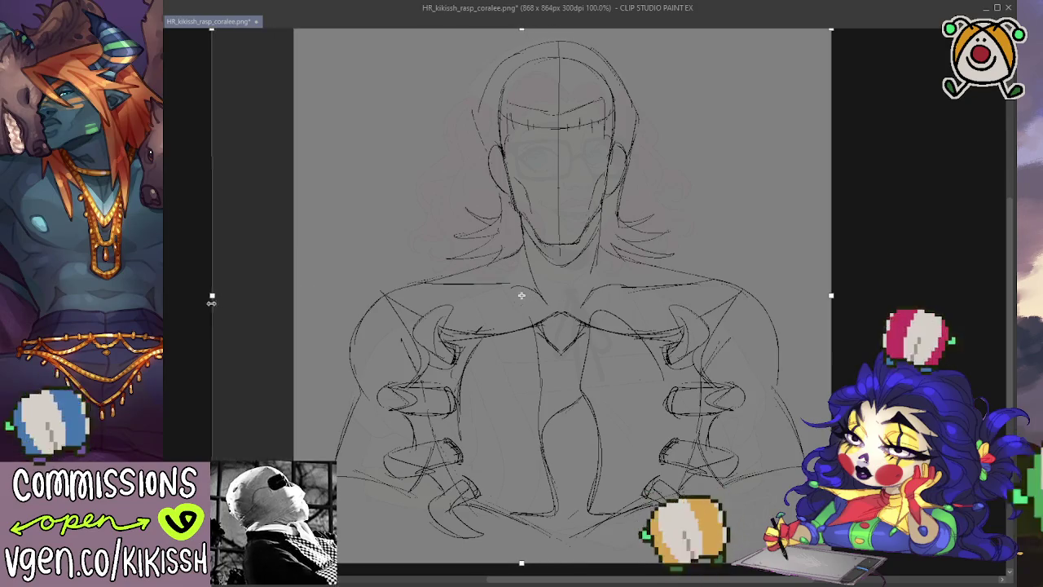
left_click_drag(831, 295, 911, 296)
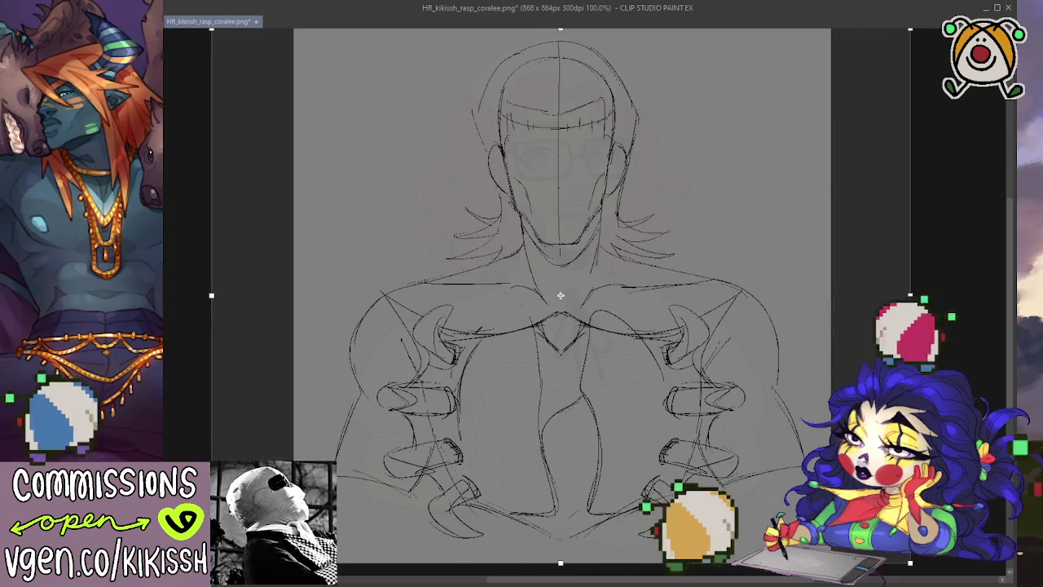
key("Return")
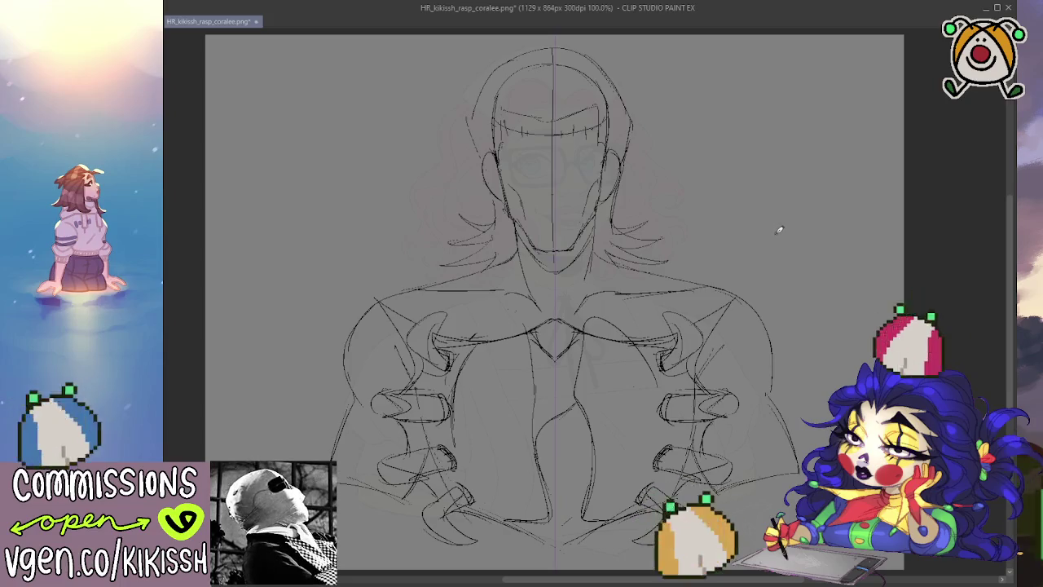
Sketch pointed claw shapes above and beside the right shoulder, mirrored onto the left.
mouse_move(772, 233)
left_mouse_down()
mouse_move(733, 242)
mouse_move(737, 302)
mouse_move(766, 259)
mouse_move(756, 281)
left_mouse_up()
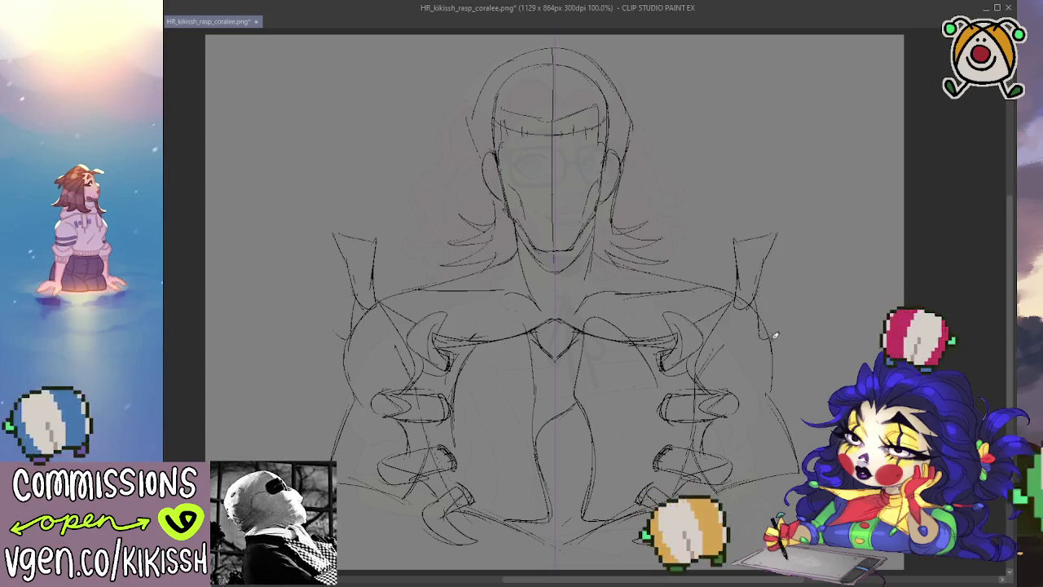
mouse_move(797, 242)
left_mouse_down()
mouse_move(778, 280)
mouse_move(775, 341)
left_mouse_up()
left_click_drag(797, 303, 787, 342)
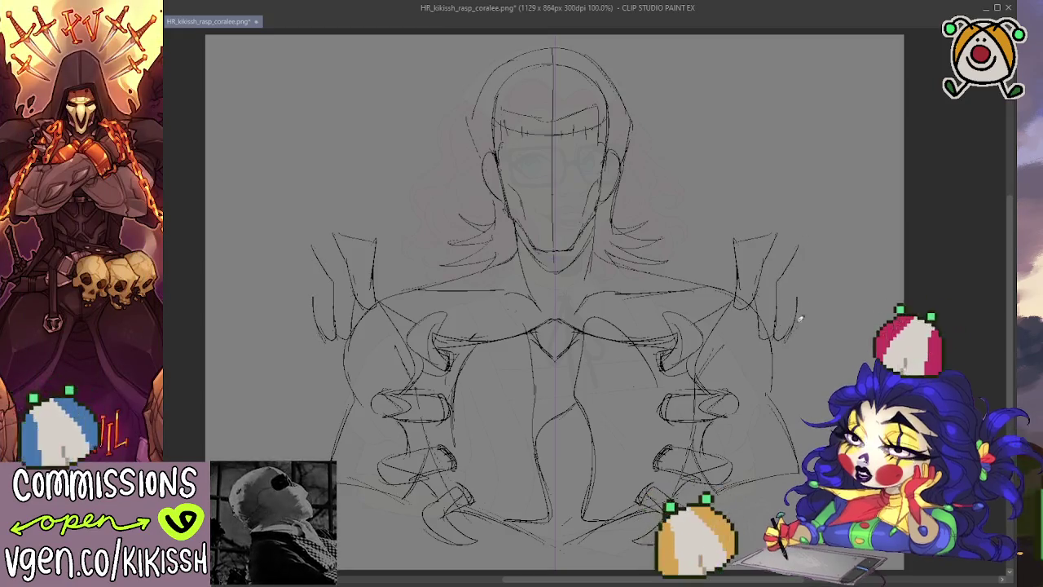
mouse_move(813, 257)
left_mouse_down()
mouse_move(800, 291)
mouse_move(815, 309)
mouse_move(808, 332)
mouse_move(841, 267)
left_mouse_up()
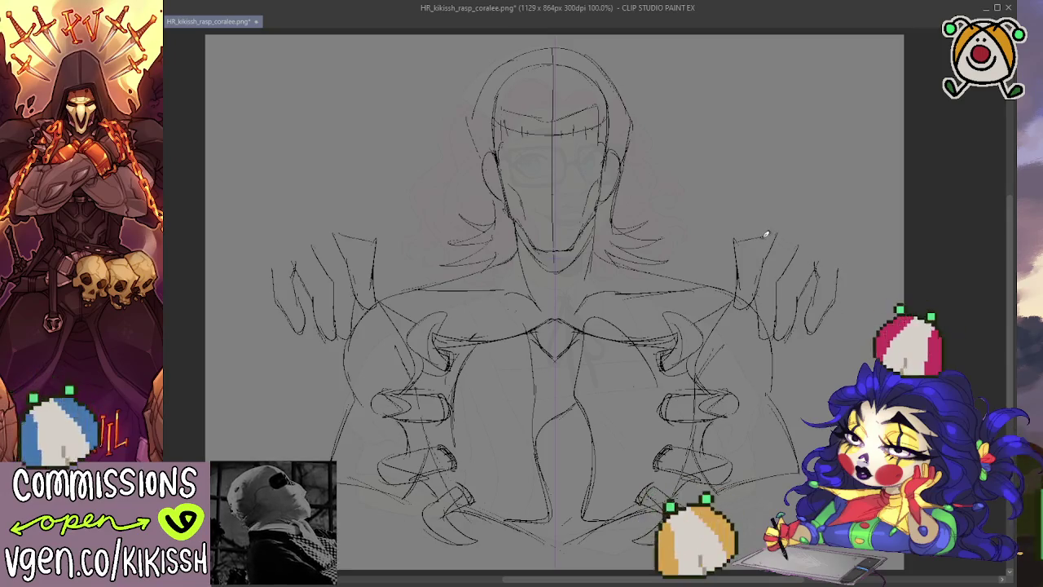
mouse_move(759, 231)
left_mouse_down()
mouse_move(778, 222)
mouse_move(844, 264)
left_mouse_up()
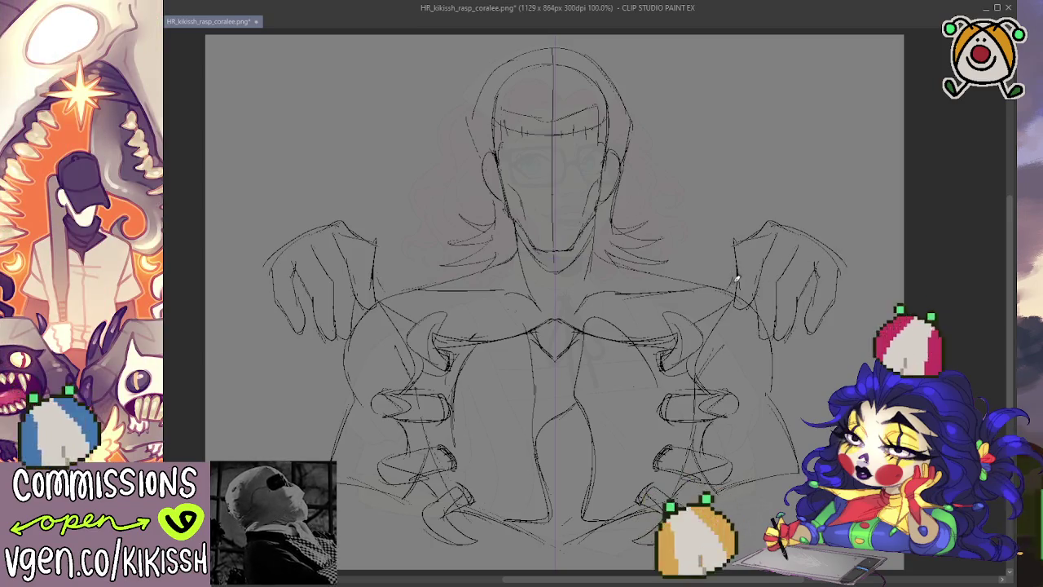
Draw the wrist lines under both hands and refine the mirrored hands' outer edges.
left_click_drag(740, 298, 718, 310)
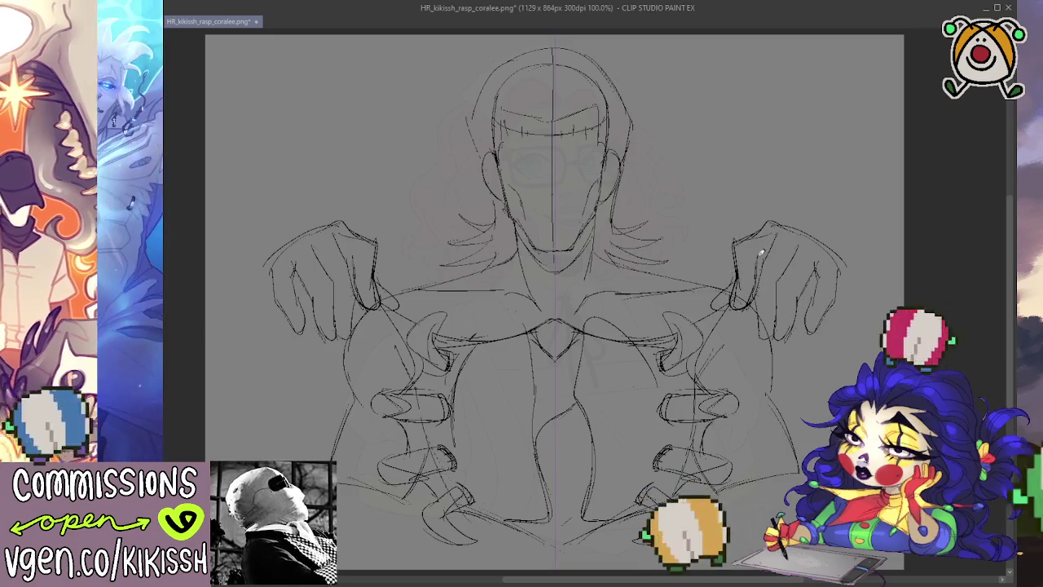
left_click_drag(771, 238, 762, 336)
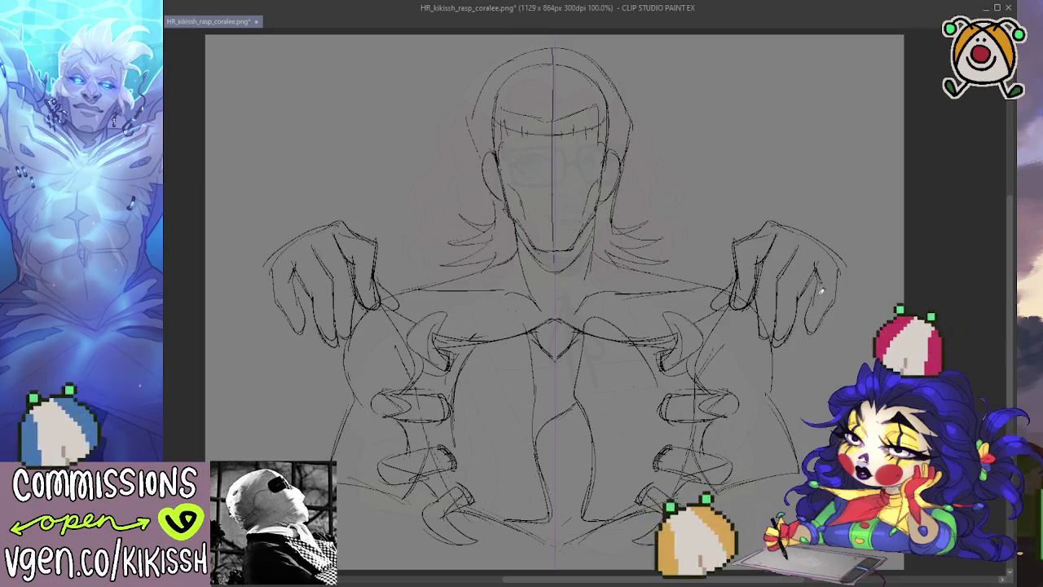
left_click_drag(836, 302, 844, 269)
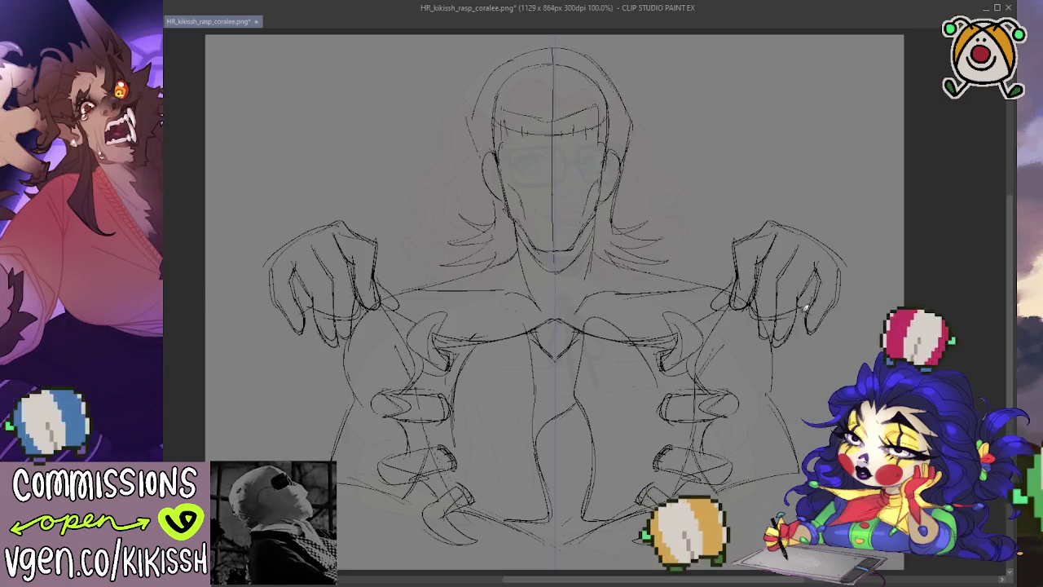
left_click_drag(839, 261, 846, 287)
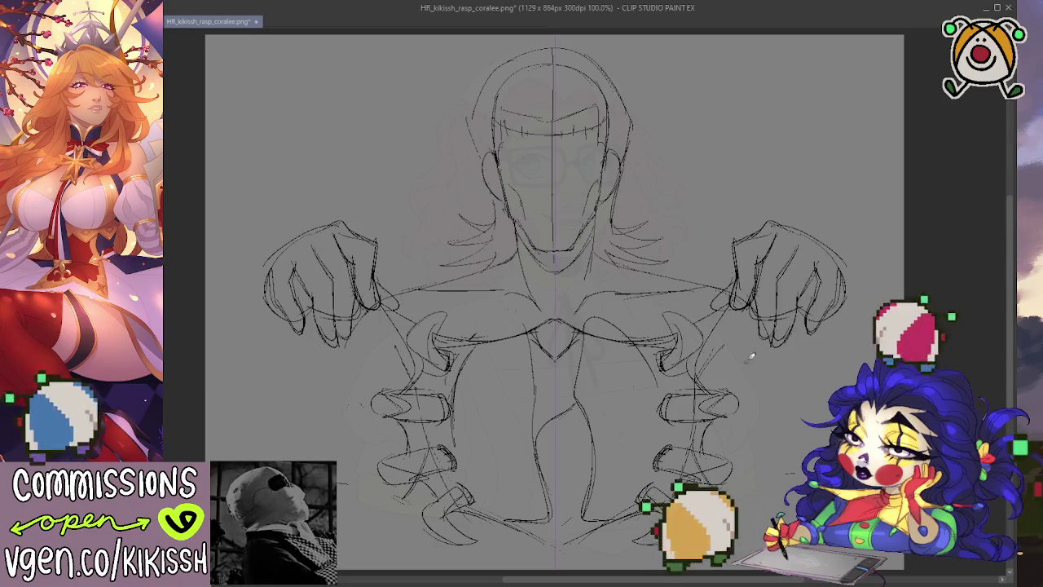
left_click_drag(767, 345, 806, 383)
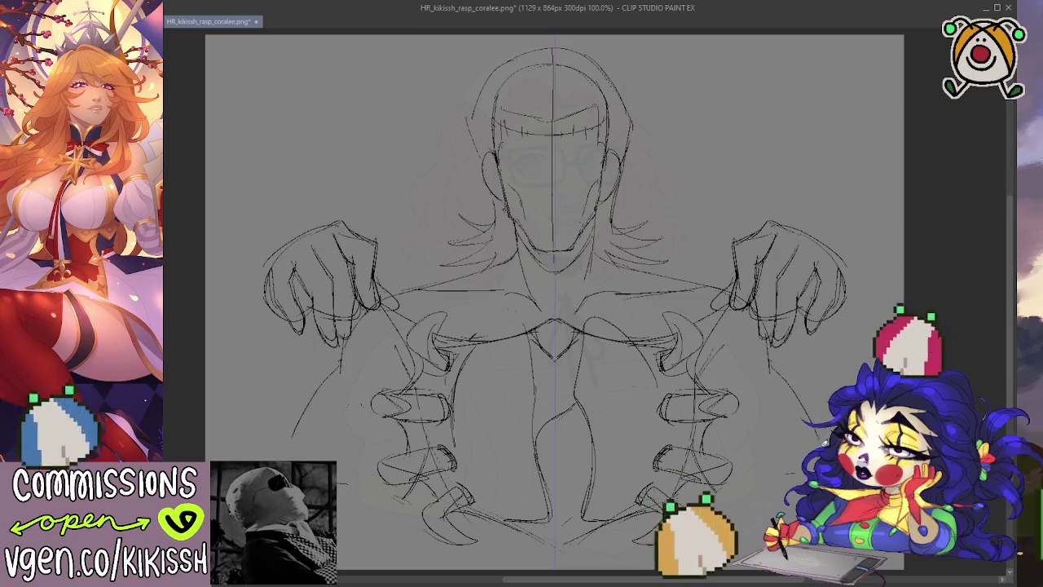
Draw long mirrored arm contours down from both hands and redraw the hands' top edges.
left_click_drag(846, 269, 870, 342)
left_click_drag(265, 265, 228, 377)
left_click_drag(795, 321, 805, 393)
left_click_drag(311, 347, 314, 393)
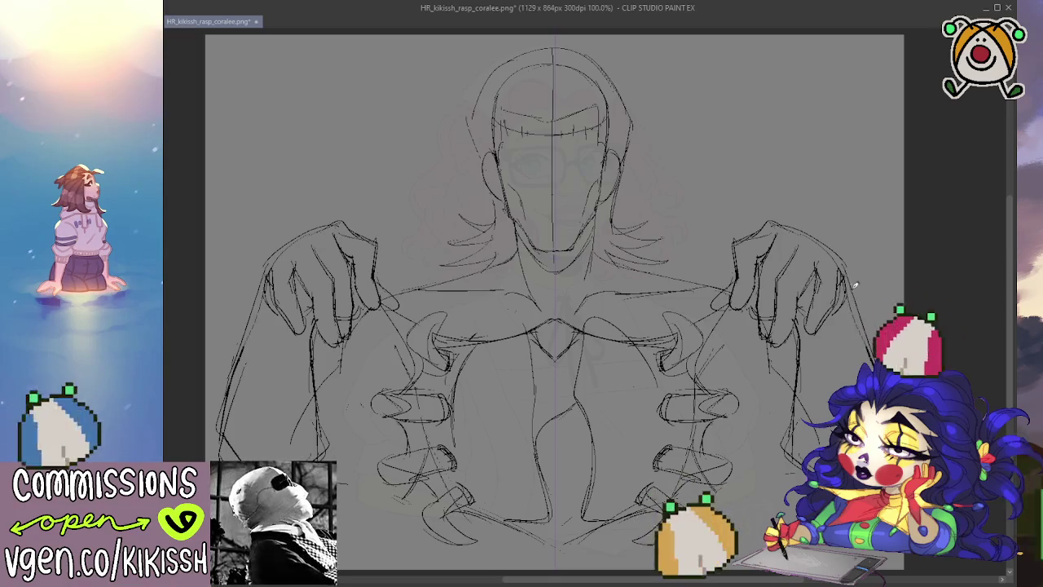
left_click_drag(771, 220, 833, 236)
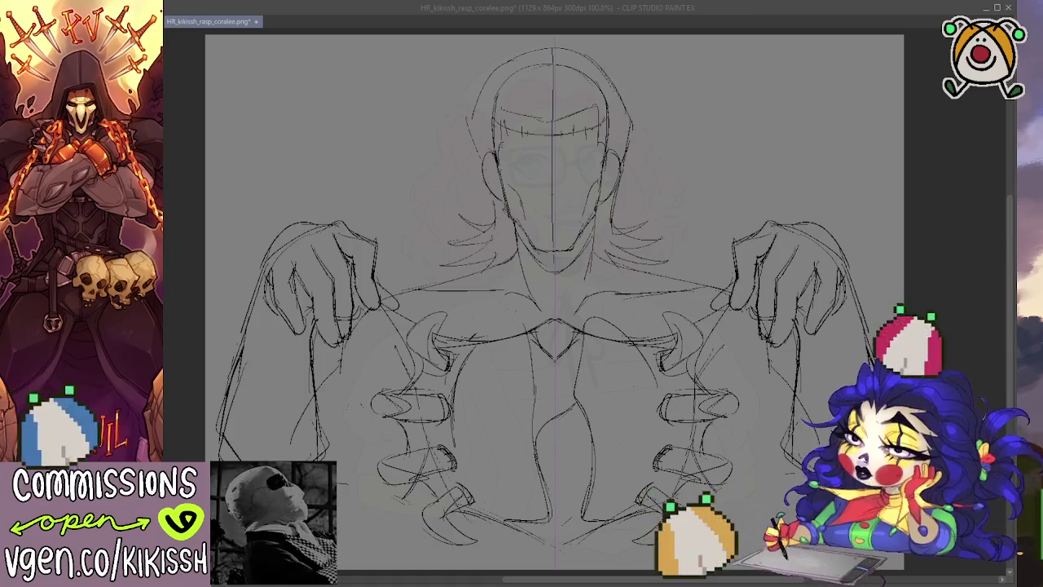
left_click(593, 518)
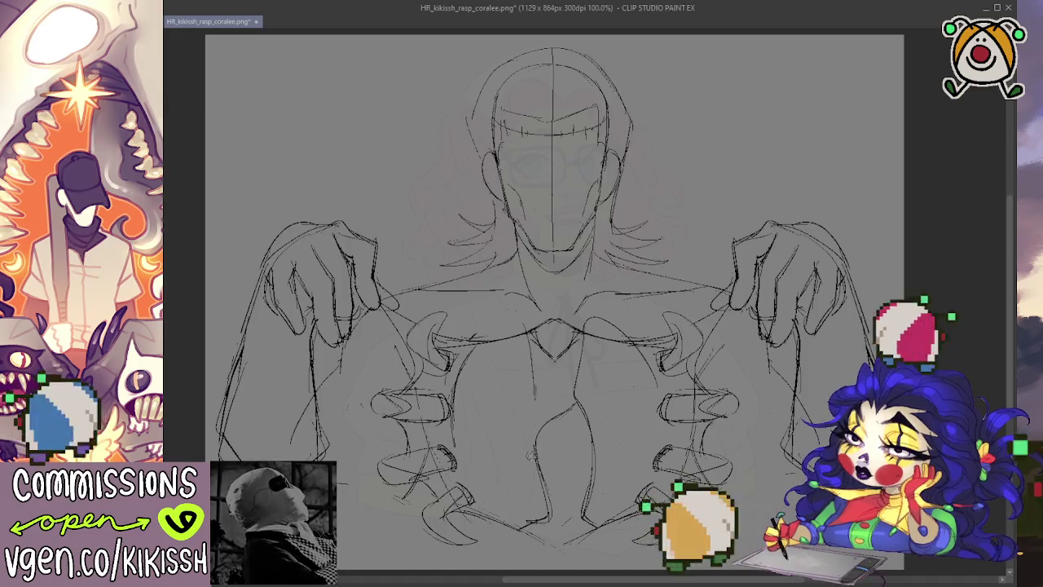
Sketch a long almond shape down the torso centre with a small curve on the lower torso.
left_click_drag(537, 406, 531, 444)
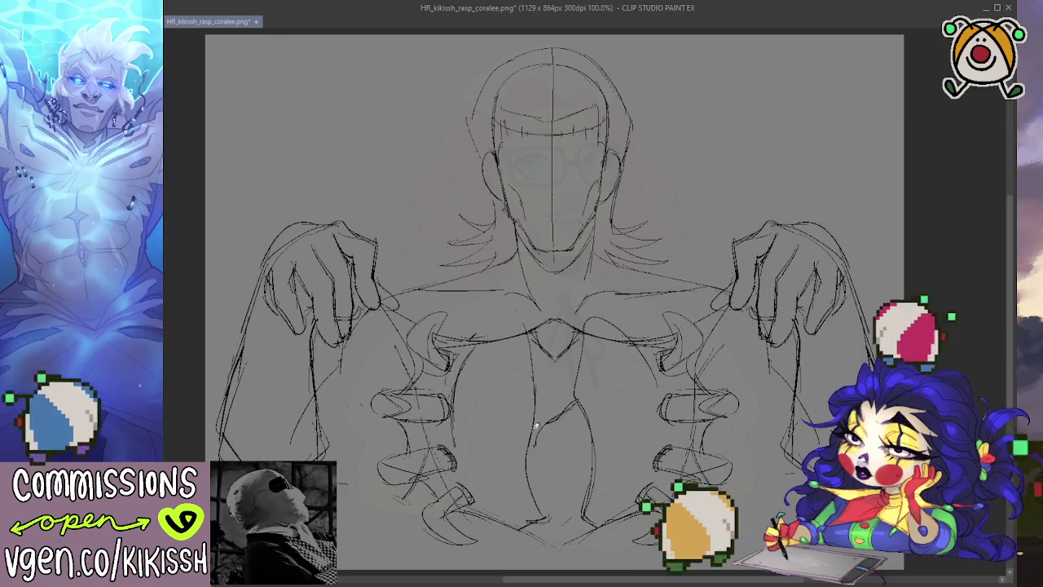
left_click_drag(538, 423, 540, 479)
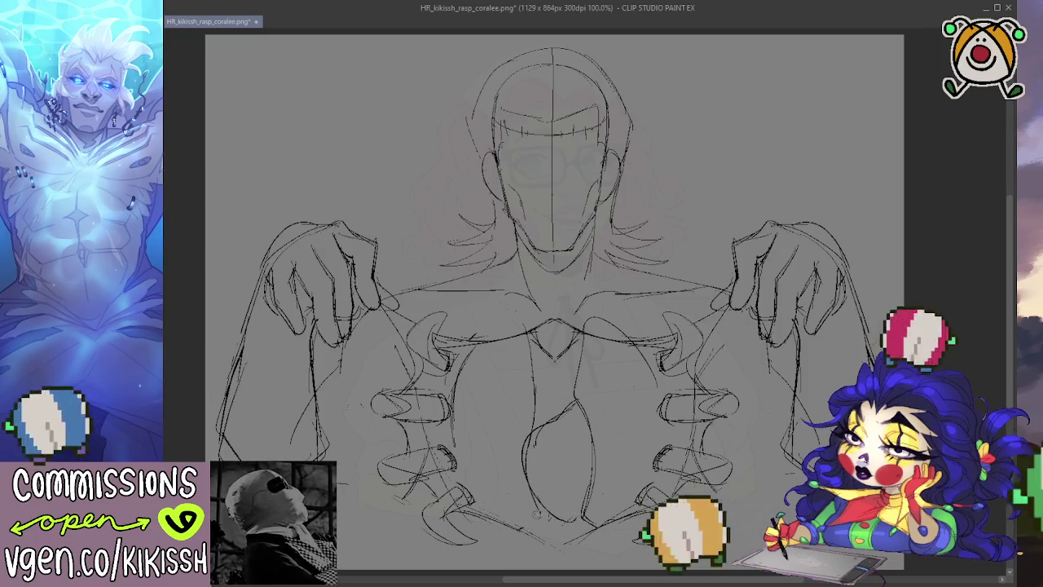
mouse_move(533, 482)
left_mouse_down()
mouse_move(544, 509)
mouse_move(581, 530)
left_mouse_up()
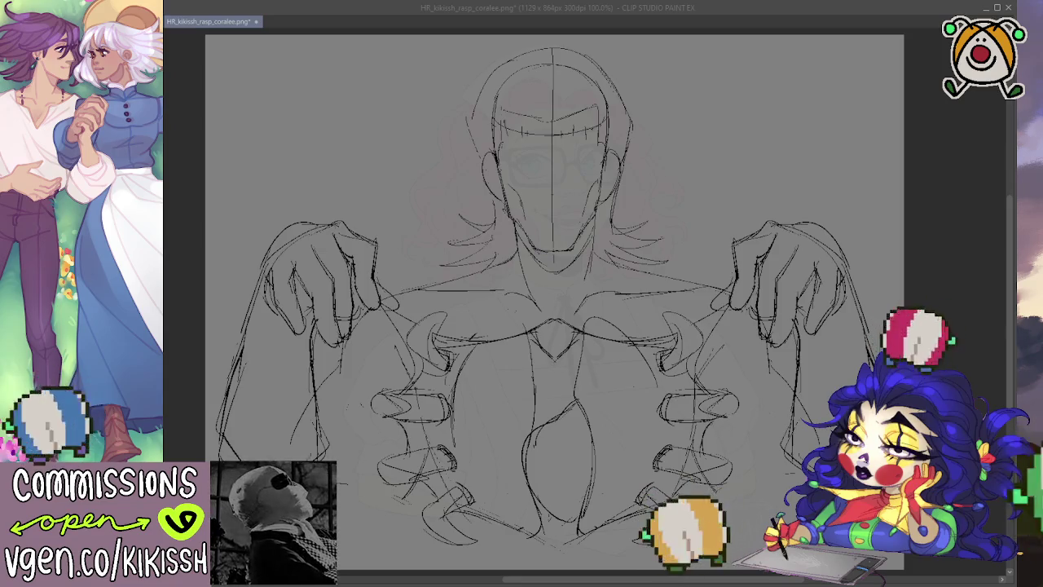
left_click(486, 335)
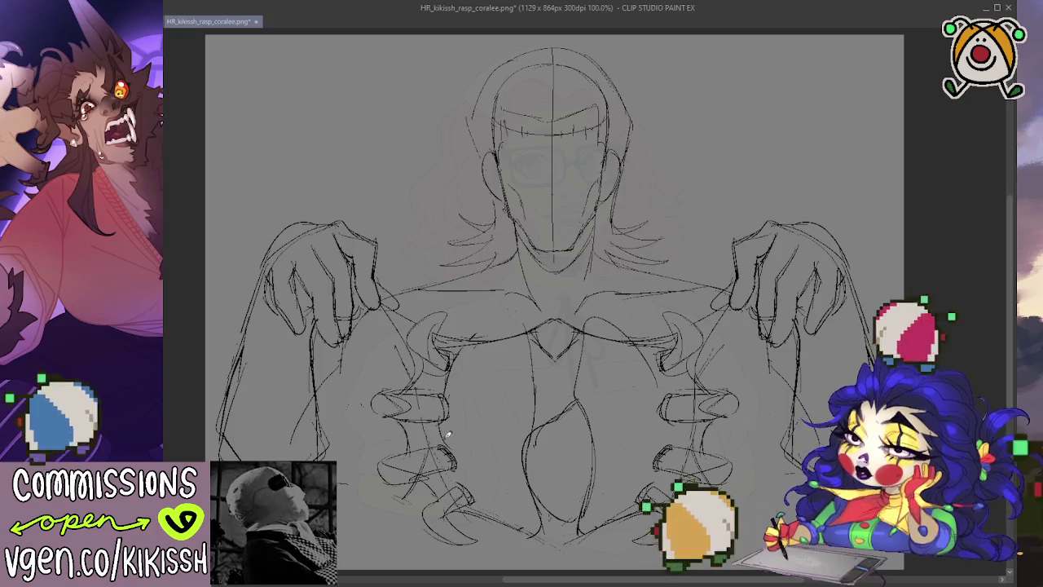
left_click_drag(453, 446, 502, 435)
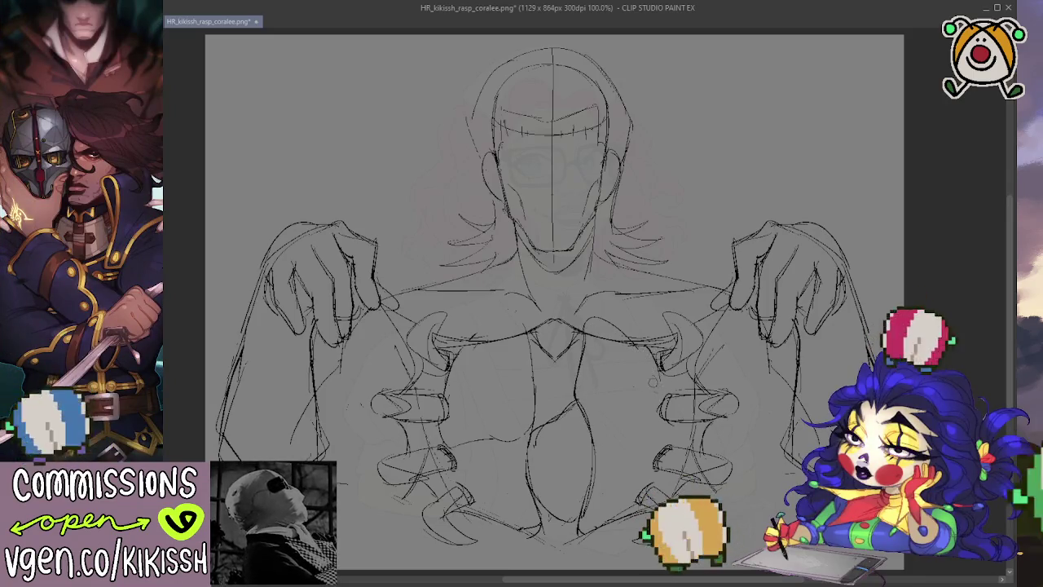
Scroll and pan the sketch view down and right to frame the face.
scroll(652, 362, "down", 1)
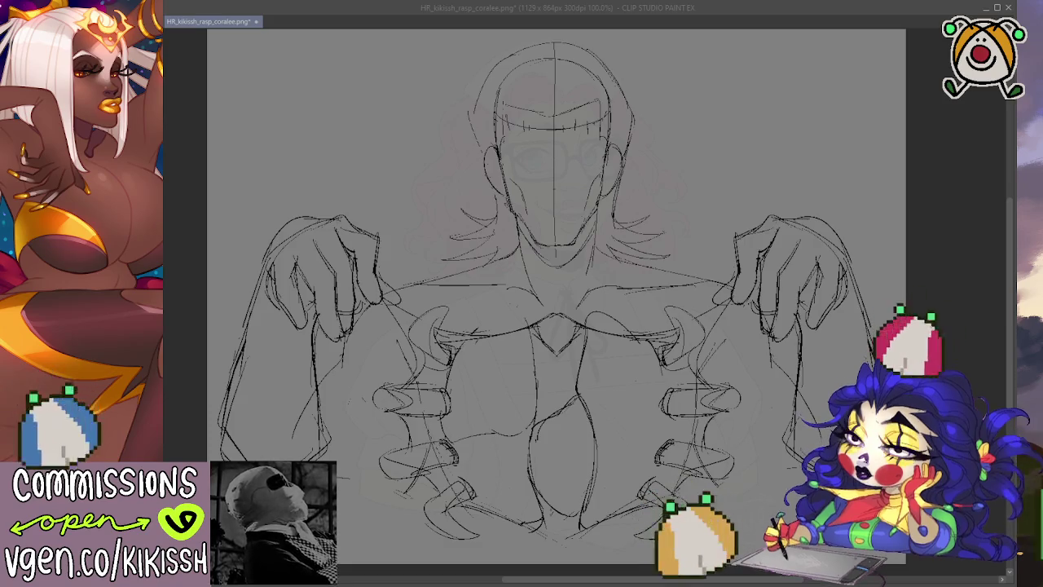
left_click(680, 368)
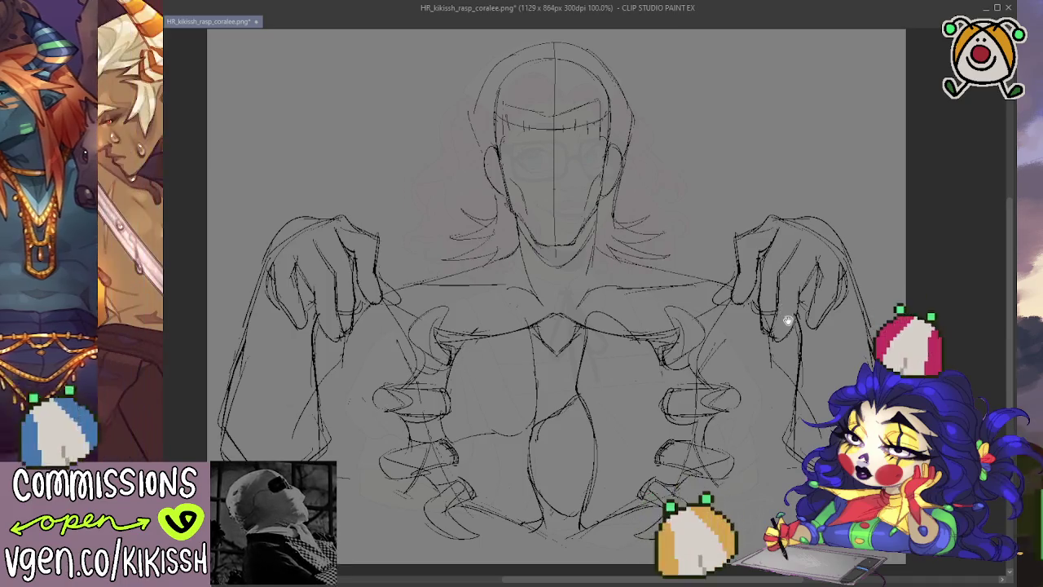
left_click_drag(788, 321, 791, 366)
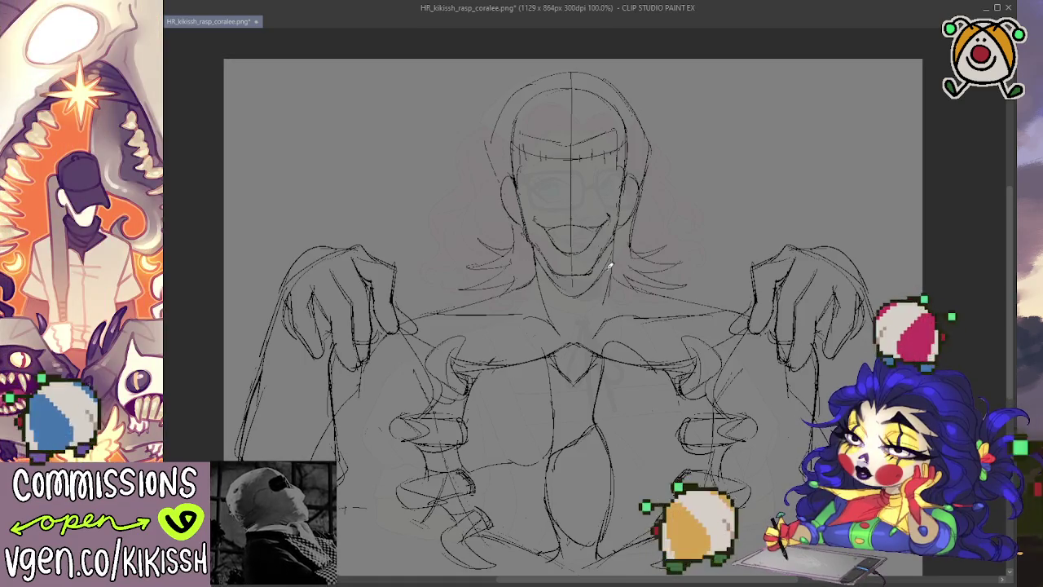
Pan the sketch view up and right to frame the forearms below the hands.
left_click_drag(758, 418, 787, 364)
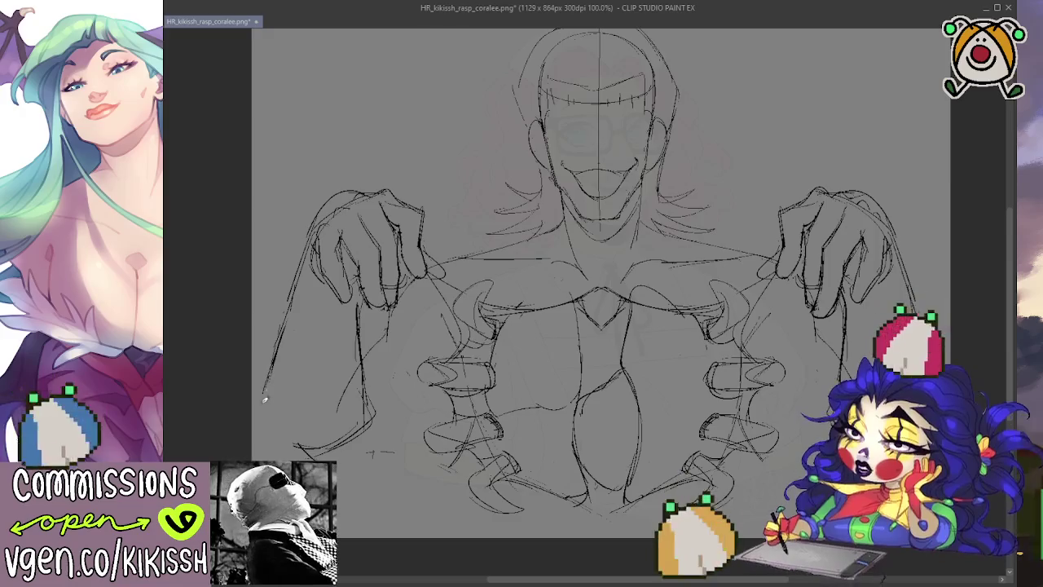
Draw the outer left arm outline and a curve beneath the left hand.
mouse_move(274, 374)
left_mouse_down()
mouse_move(259, 420)
mouse_move(334, 443)
left_mouse_up()
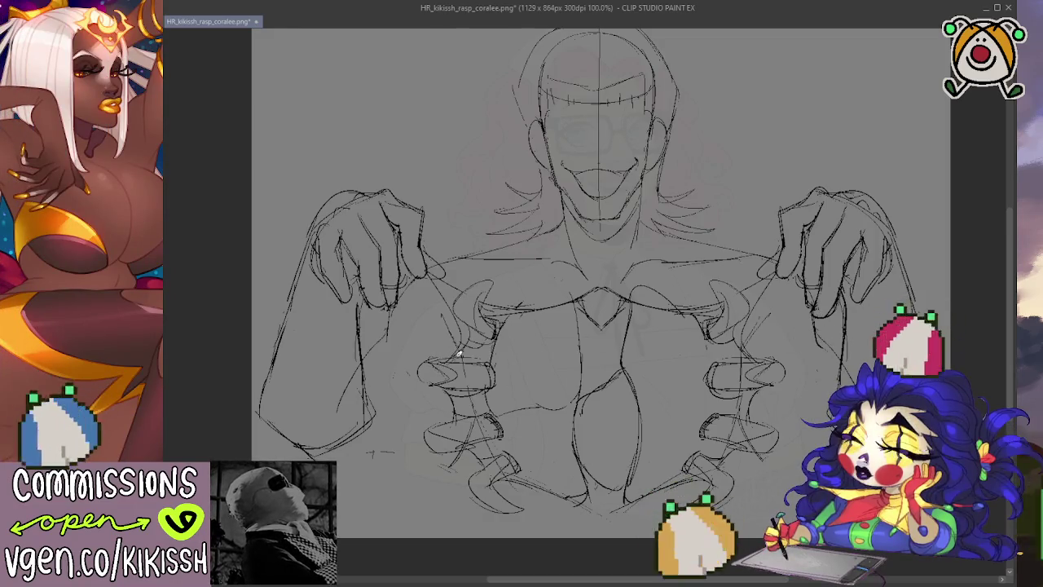
left_click_drag(763, 331, 771, 316)
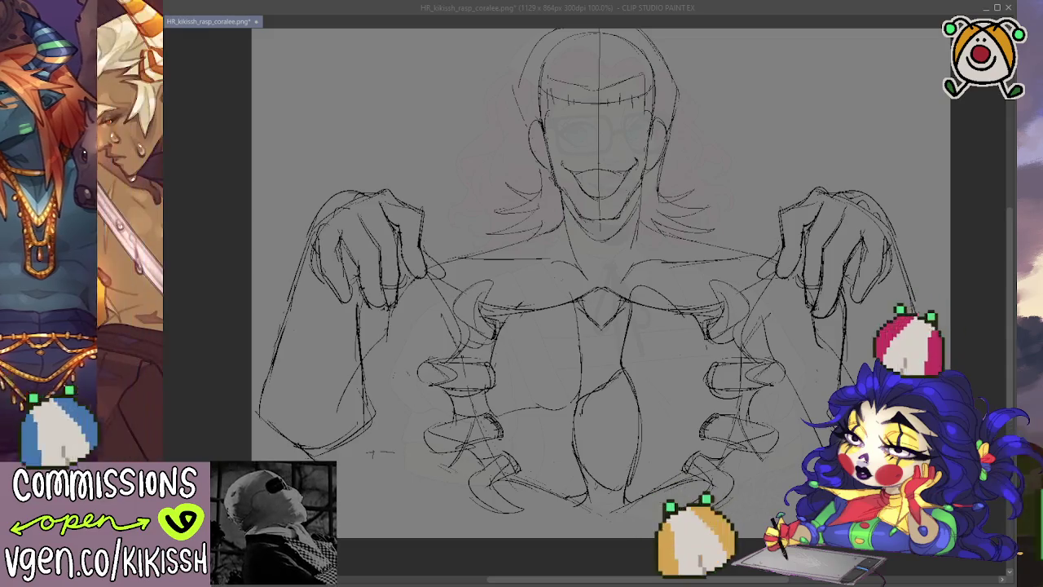
left_click(436, 368)
mouse_move(447, 341)
left_mouse_down()
mouse_move(377, 465)
mouse_move(443, 489)
left_mouse_up()
left_click_drag(373, 467, 479, 484)
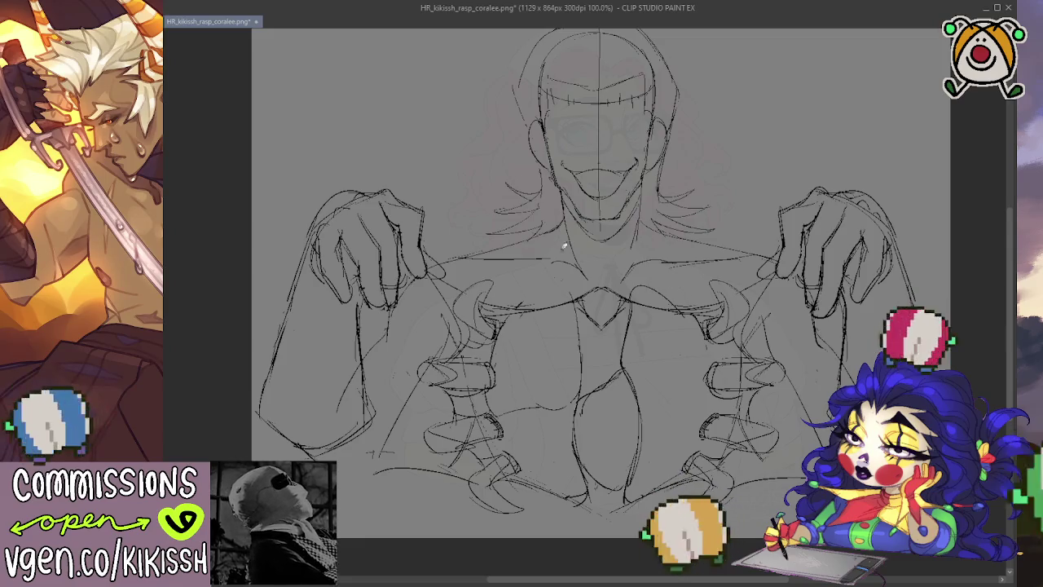
Refine the collar line across both shoulders.
left_click_drag(478, 249, 557, 238)
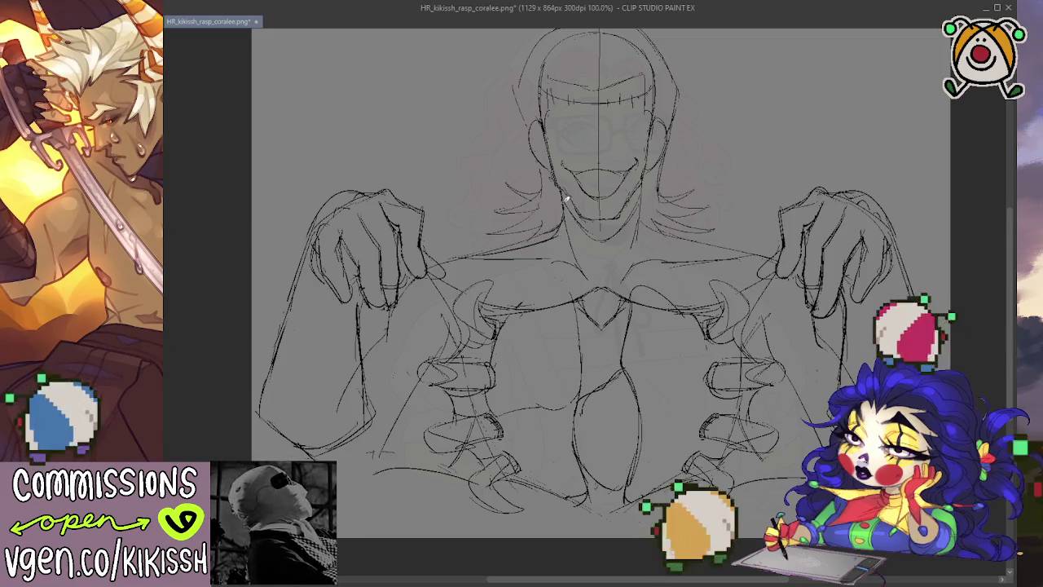
left_click_drag(664, 246, 743, 251)
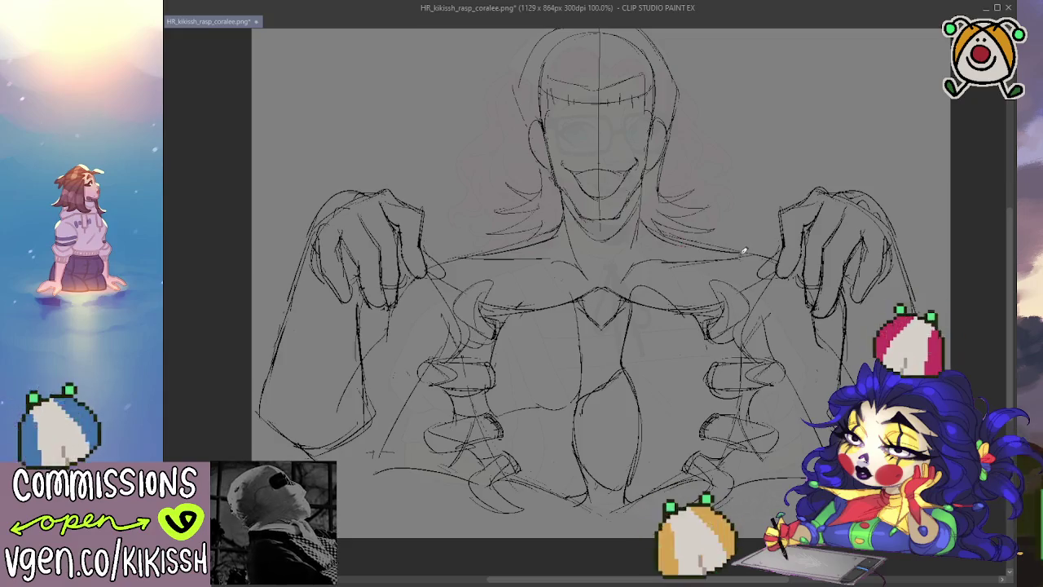
left_click_drag(460, 256, 561, 233)
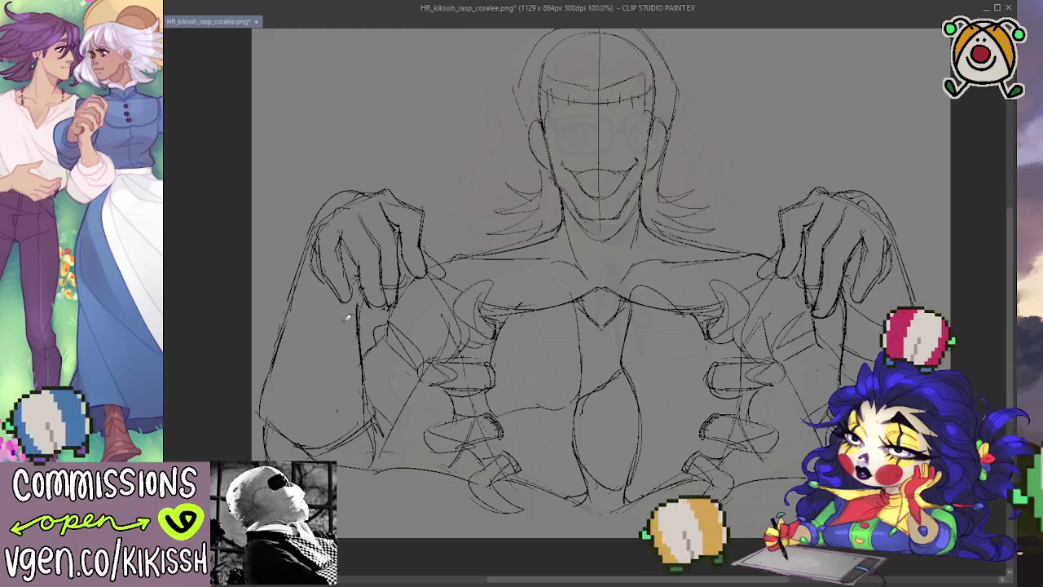
Add a curved rib band to the left forearm, firm its outer edge, and redraw the left hand's top.
left_click_drag(284, 311, 358, 346)
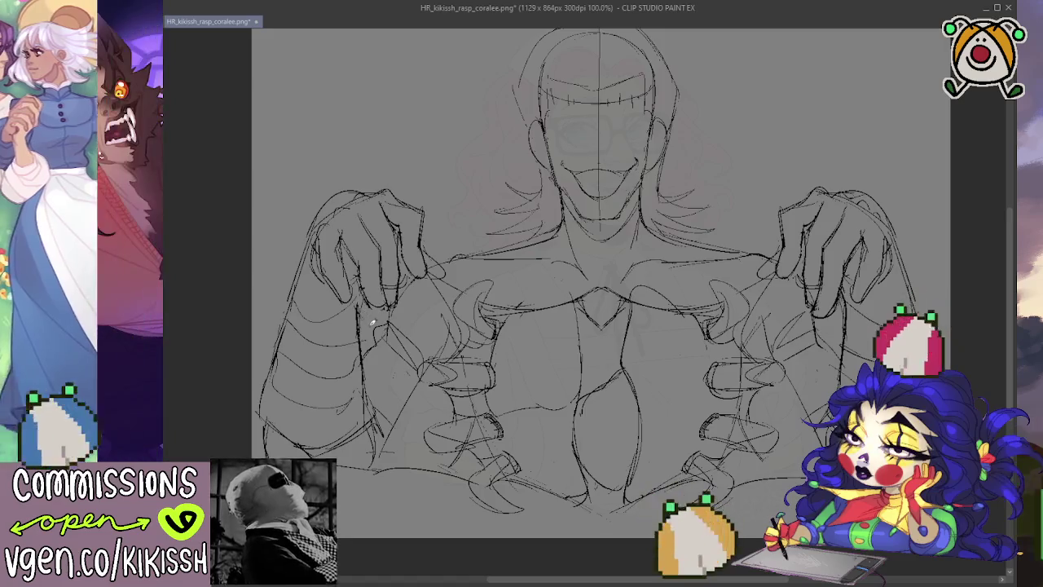
left_click_drag(365, 367, 370, 410)
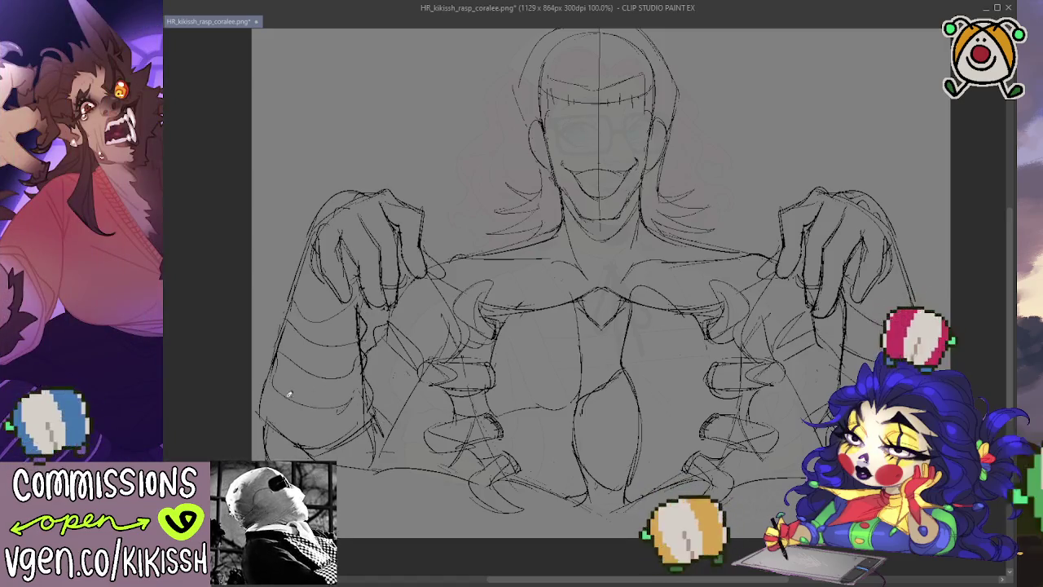
left_click_drag(265, 406, 316, 223)
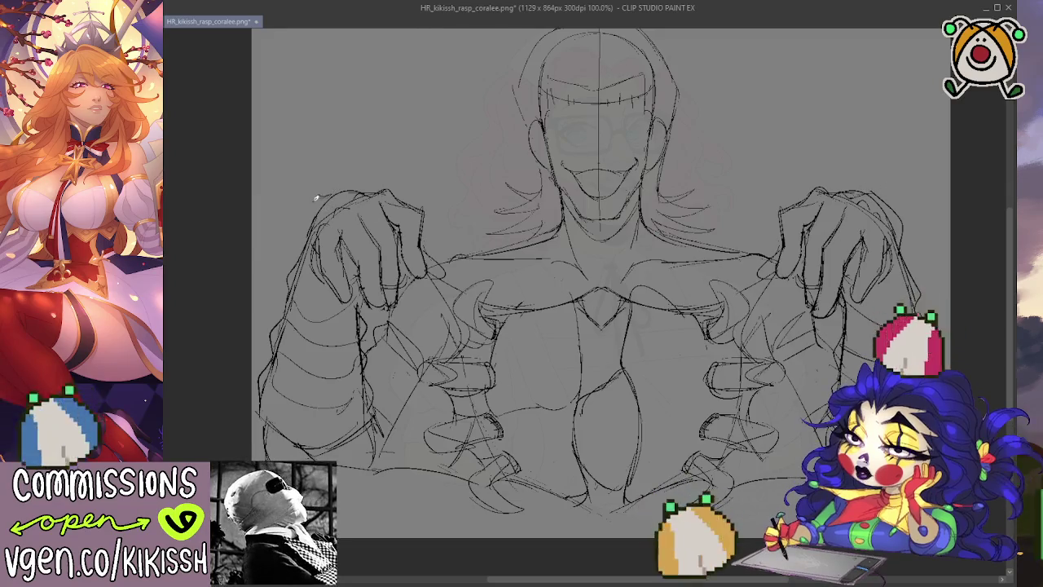
mouse_move(337, 192)
left_mouse_down()
mouse_move(308, 212)
mouse_move(307, 237)
left_mouse_up()
mouse_move(790, 288)
left_mouse_down()
mouse_move(792, 308)
mouse_move(835, 317)
mouse_move(836, 299)
left_mouse_up()
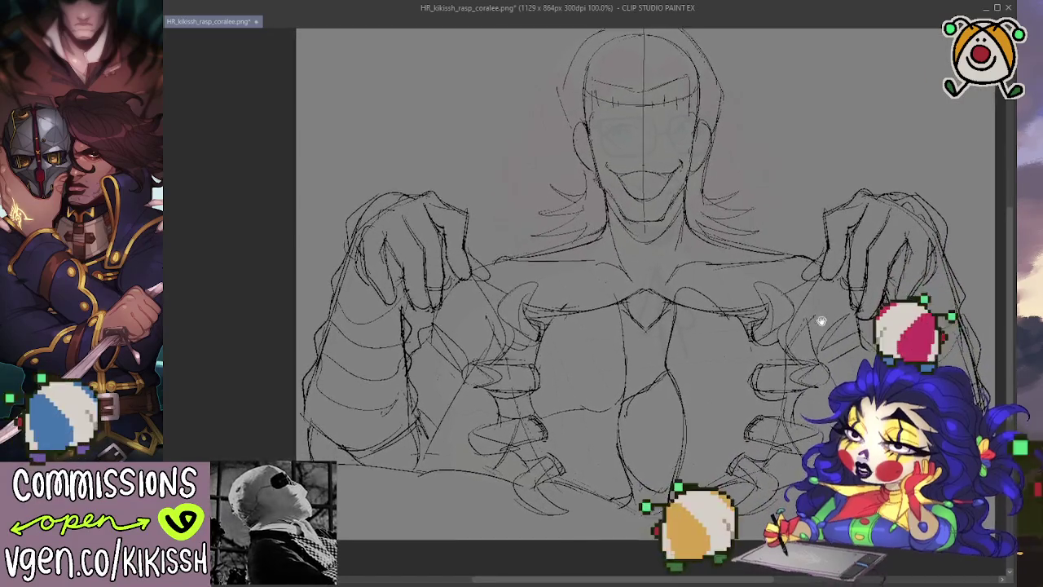
Fill the chin shadow with solid black, undo the last fill stroke, and start a chest curve.
scroll(815, 313, "up", 2)
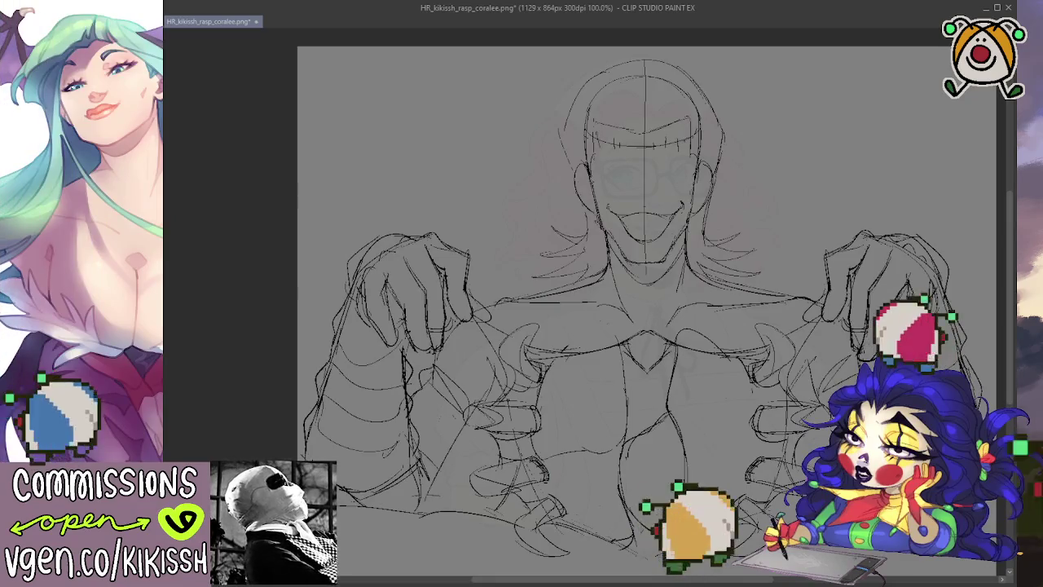
left_click_drag(644, 259, 652, 273)
left_click_drag(611, 236, 652, 275)
left_click_drag(684, 242, 669, 265)
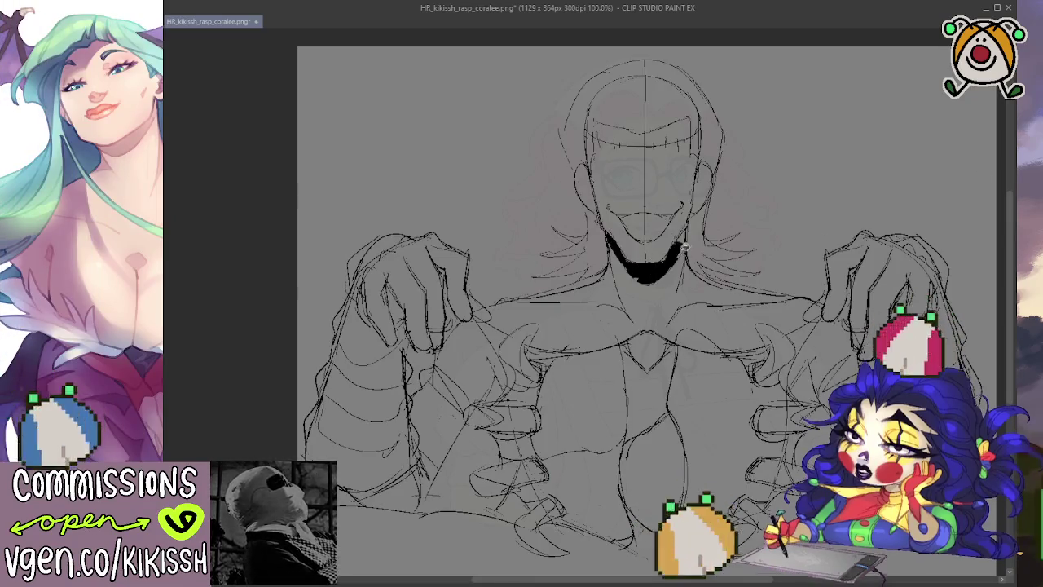
key("ctrl+z")
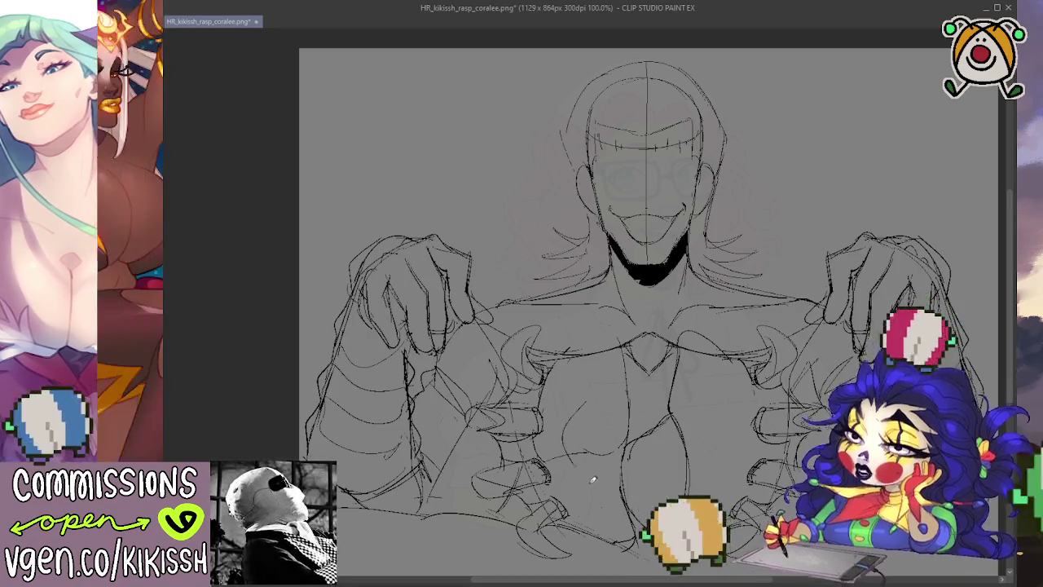
left_click_drag(590, 398, 569, 445)
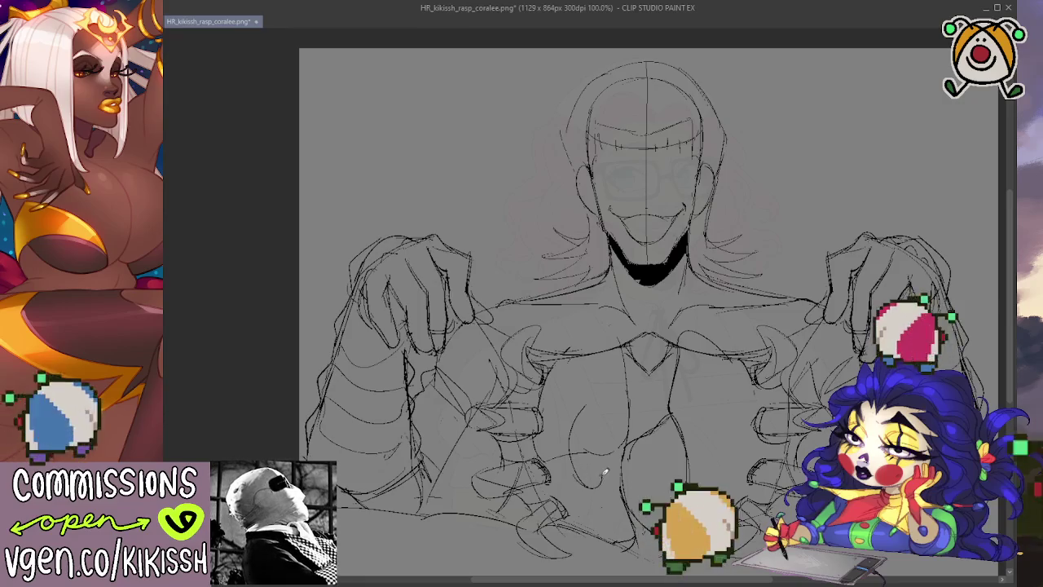
Close the chest curve into an oval, undoing and redrawing its upper-right edge.
mouse_move(604, 476)
left_mouse_down()
mouse_move(592, 414)
mouse_move(605, 435)
left_mouse_up()
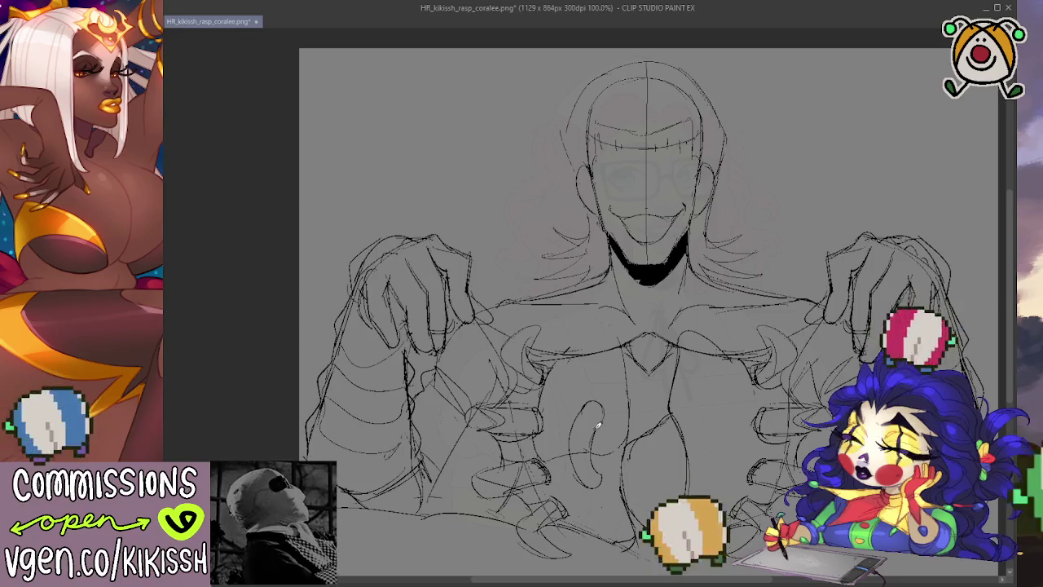
key("ctrl+z")
key("ctrl+z")
left_click_drag(596, 399, 609, 432)
mouse_move(600, 396)
left_mouse_down()
mouse_move(604, 428)
mouse_move(598, 399)
left_mouse_up()
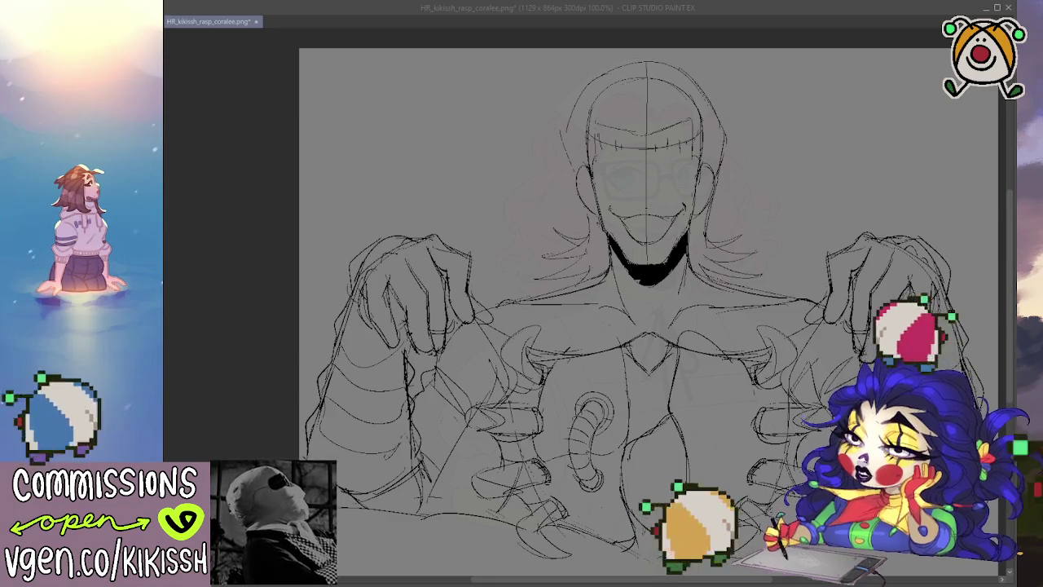
key("alt+Tab")
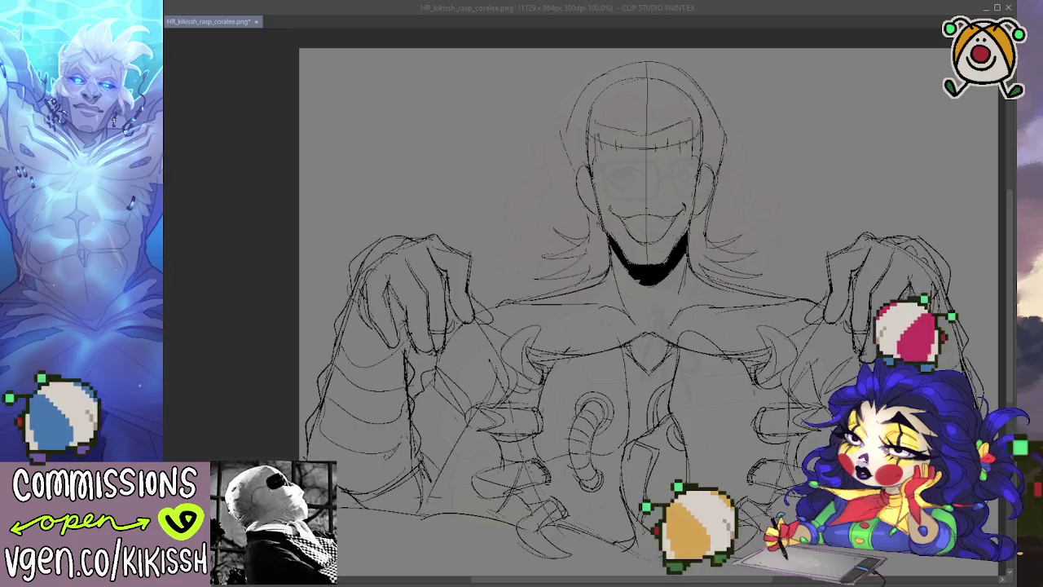
left_click(644, 422)
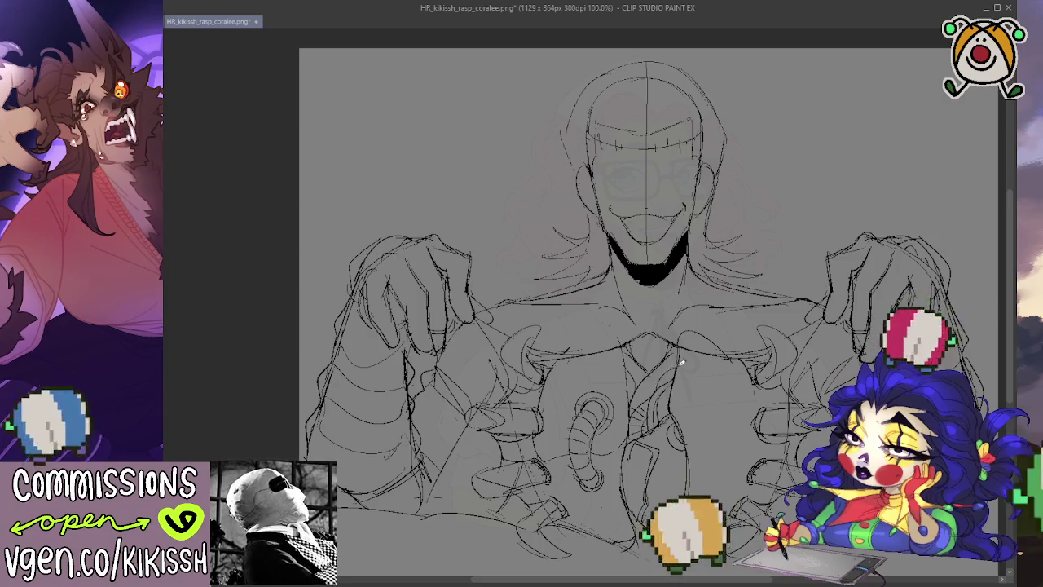
left_click_drag(756, 350, 756, 317)
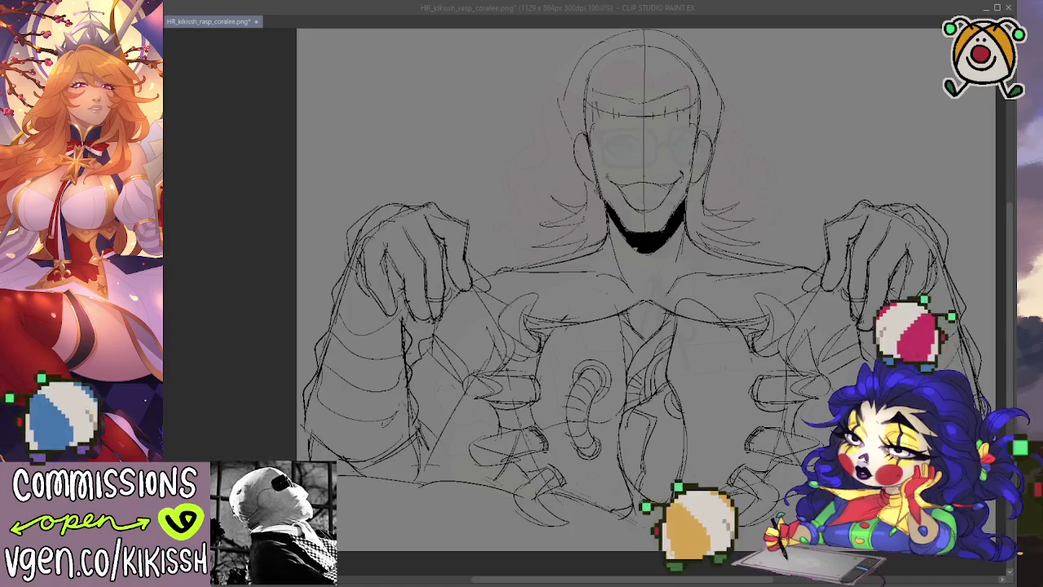
key("alt+Tab")
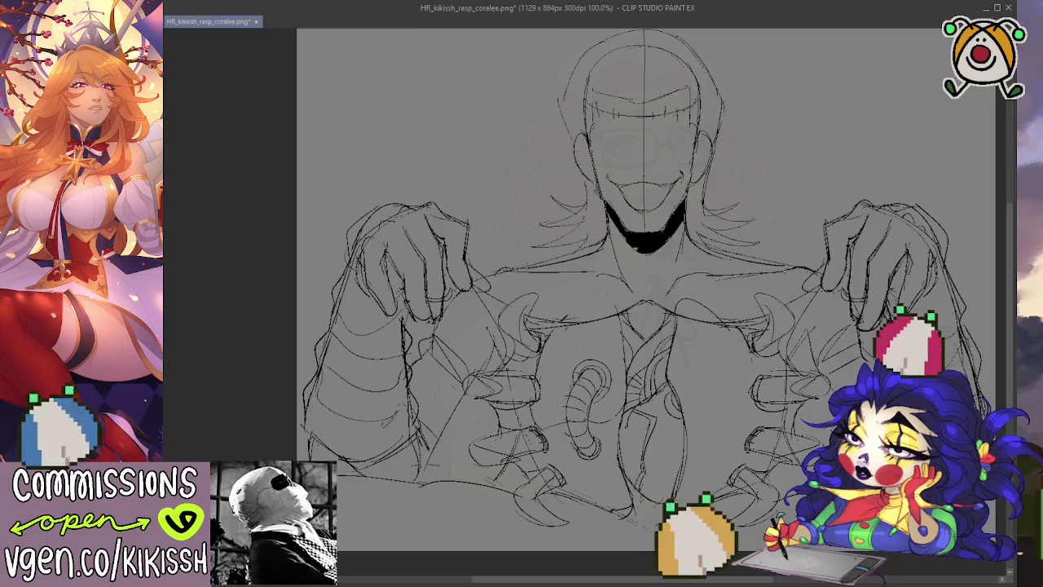
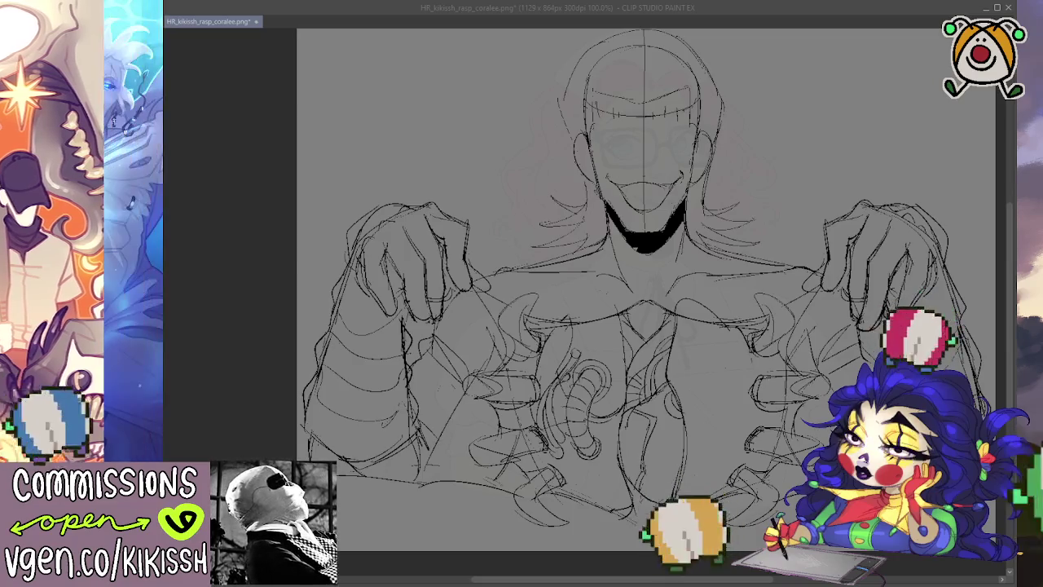
Draw an extra vertical pencil line on the right side of the chest.
left_click(694, 429)
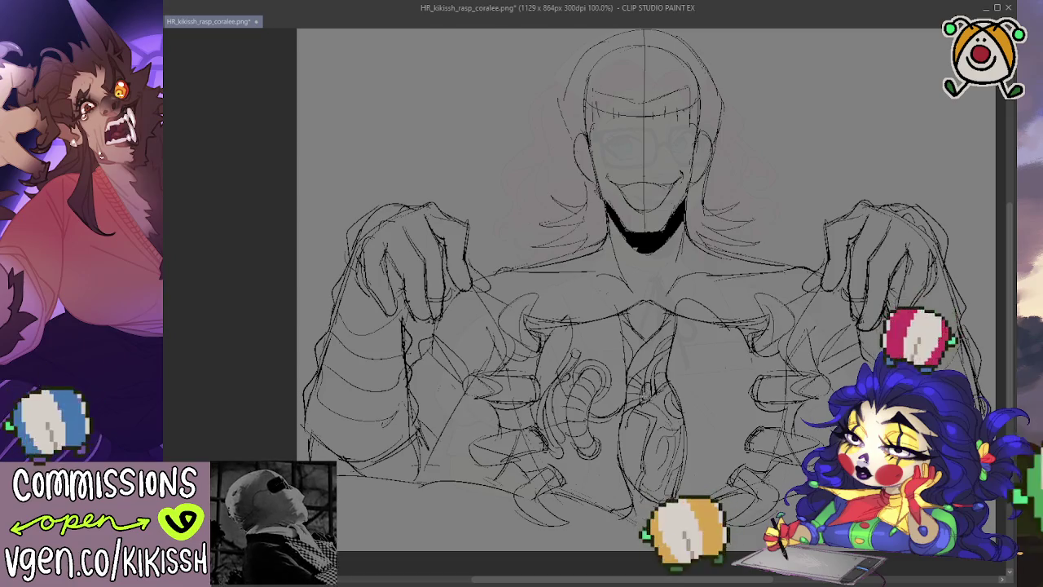
left_click_drag(733, 368, 731, 346)
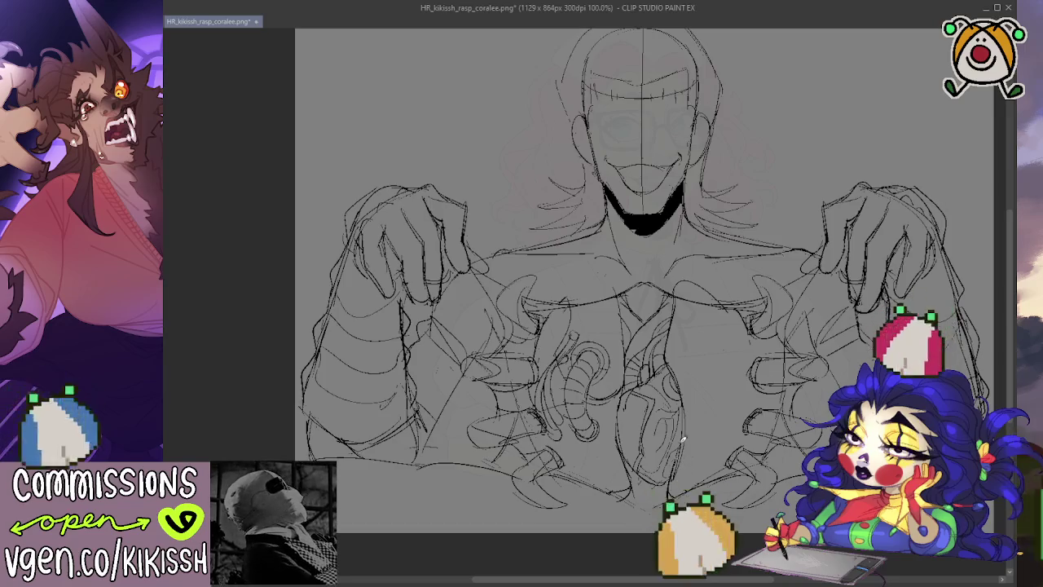
left_click_drag(722, 346, 720, 406)
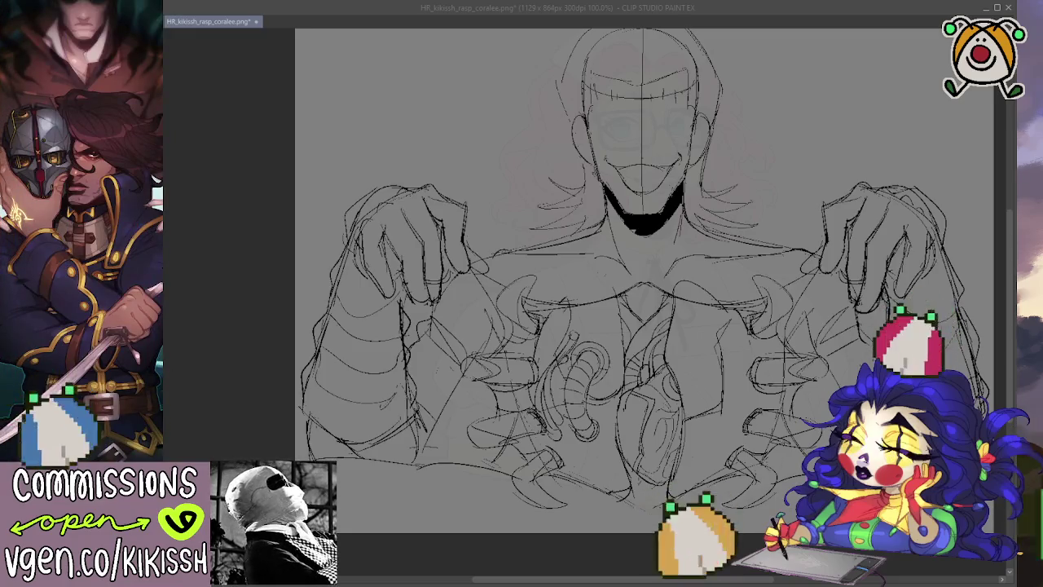
scroll(644, 285, "up", 1)
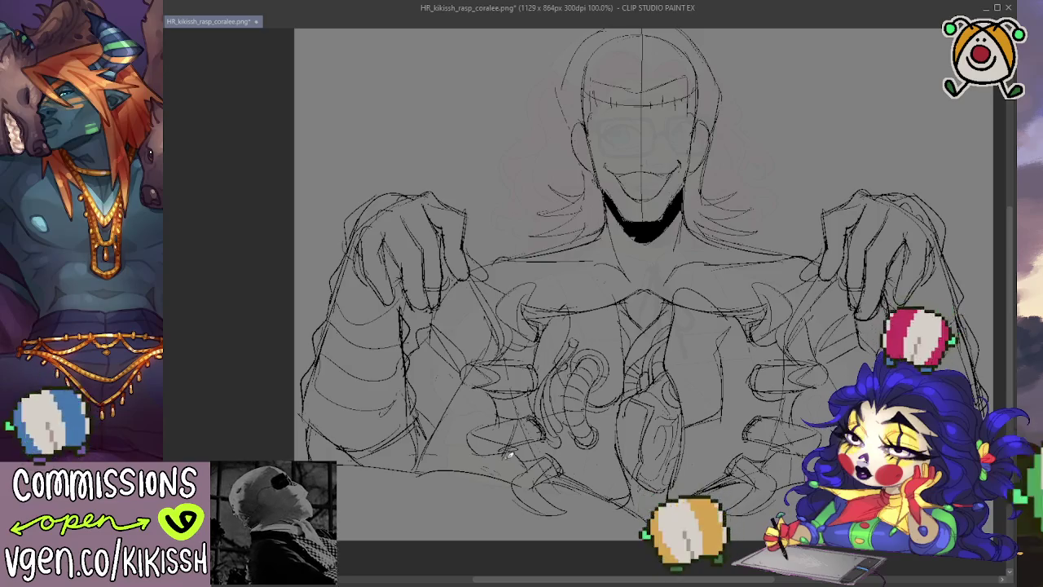
left_click_drag(706, 332, 724, 357)
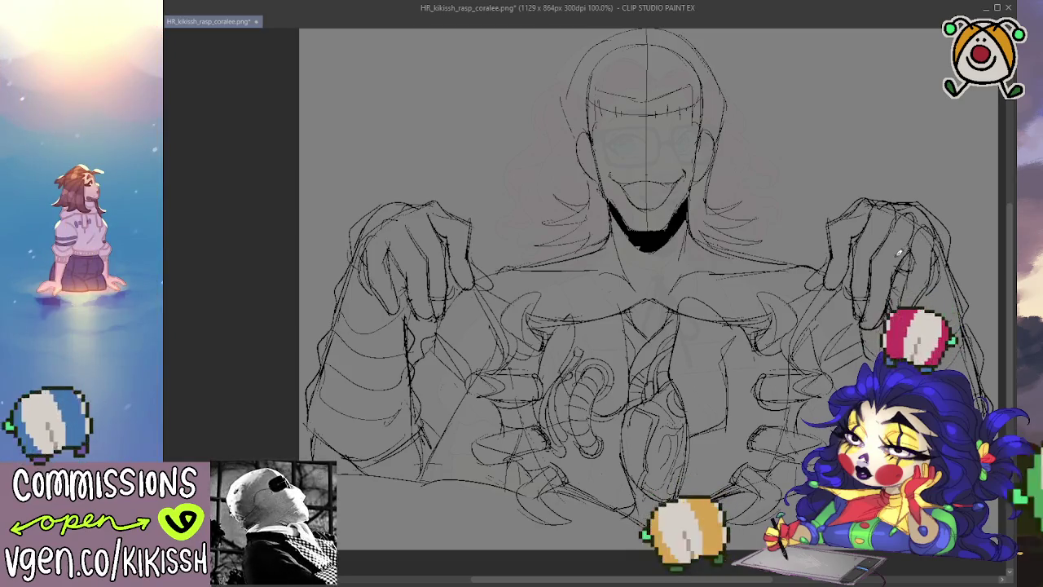
left_click_drag(694, 350, 693, 339)
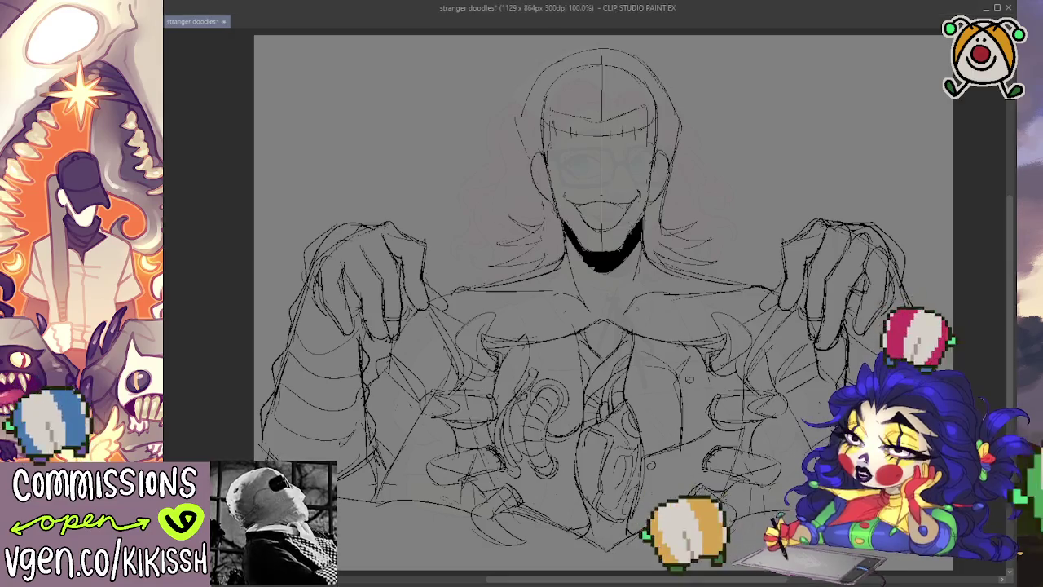
Pan the view of the sketch slightly down.
left_click_drag(648, 318, 654, 330)
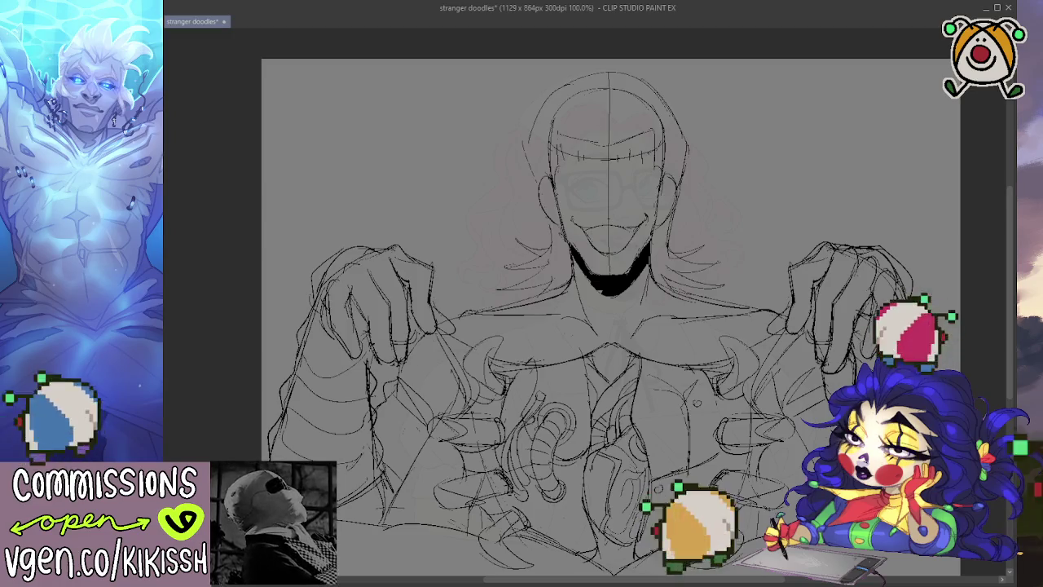
Pan and scroll the canvas to reframe the face area.
left_click_drag(679, 440, 683, 429)
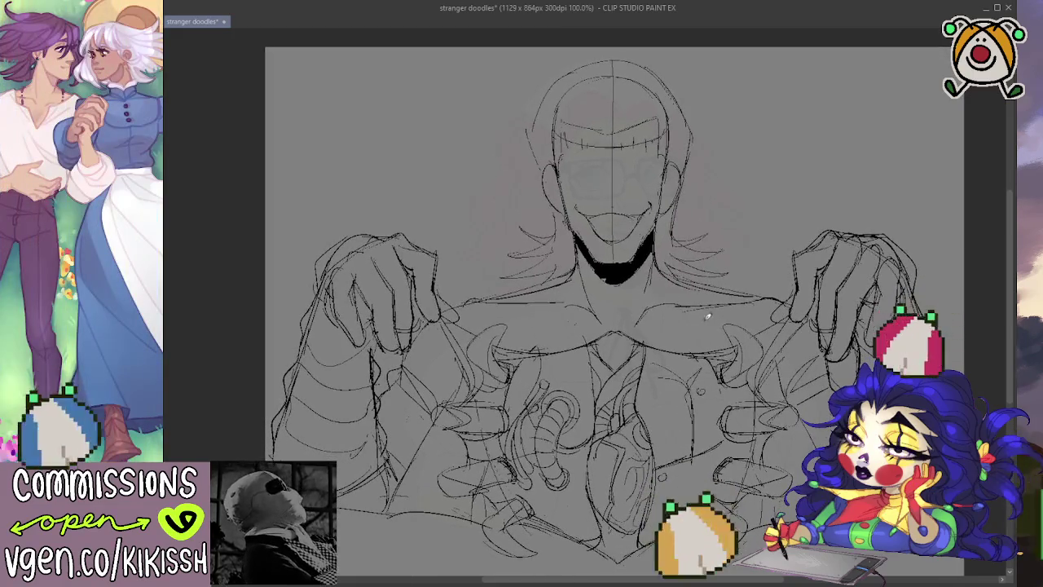
left_click_drag(689, 350, 685, 371)
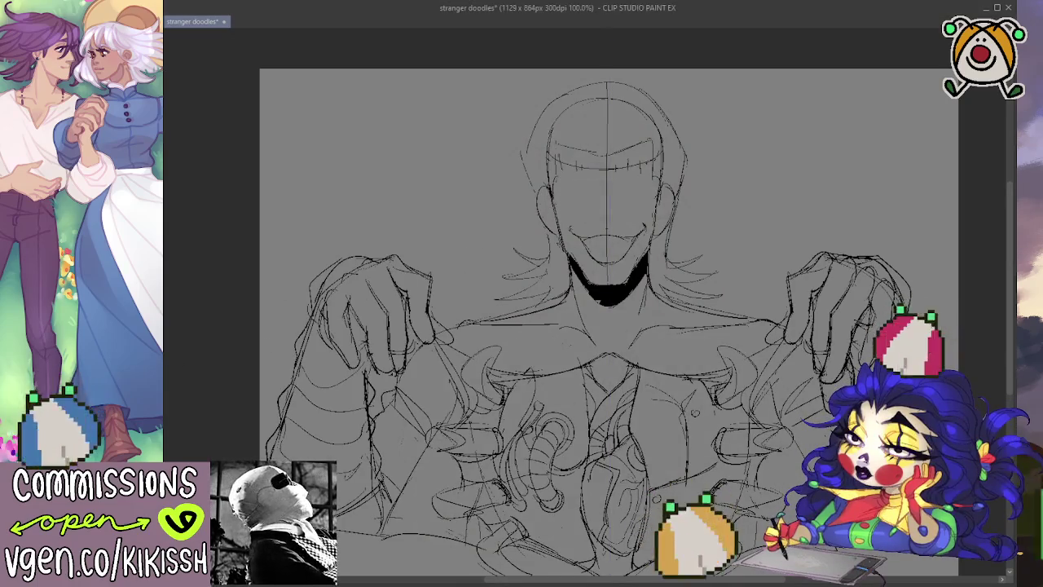
scroll(183, 348, "down", 1)
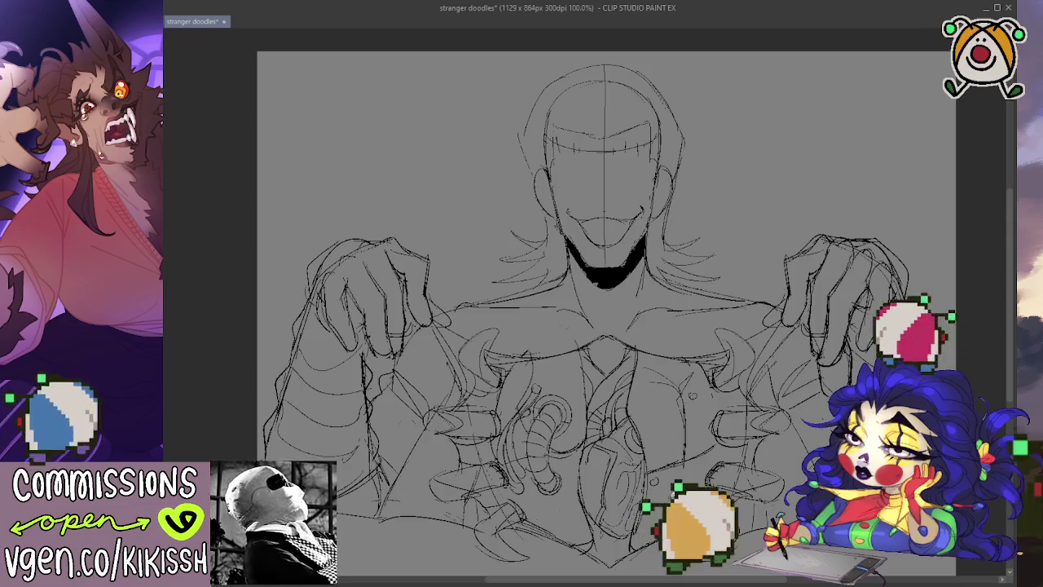
Add a short vertical pencil stroke to the open torso.
left_click_drag(678, 490, 681, 444)
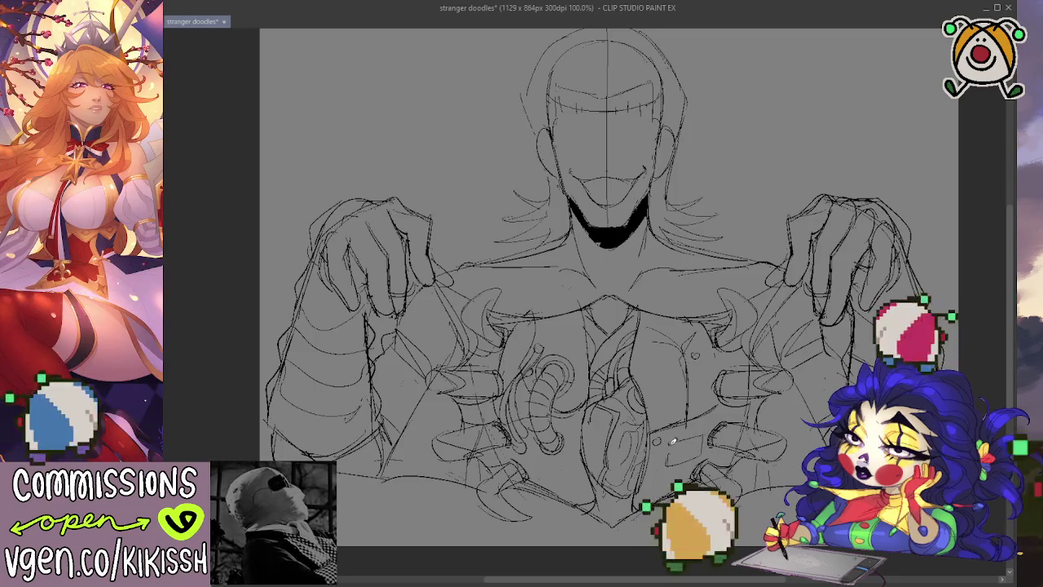
left_click_drag(673, 441, 668, 462)
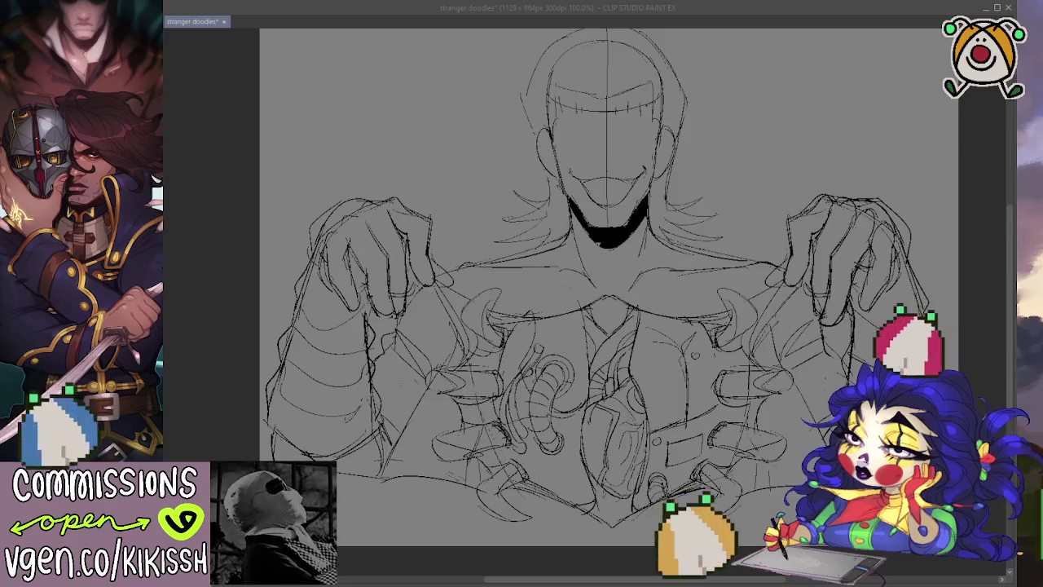
key("alt+Tab")
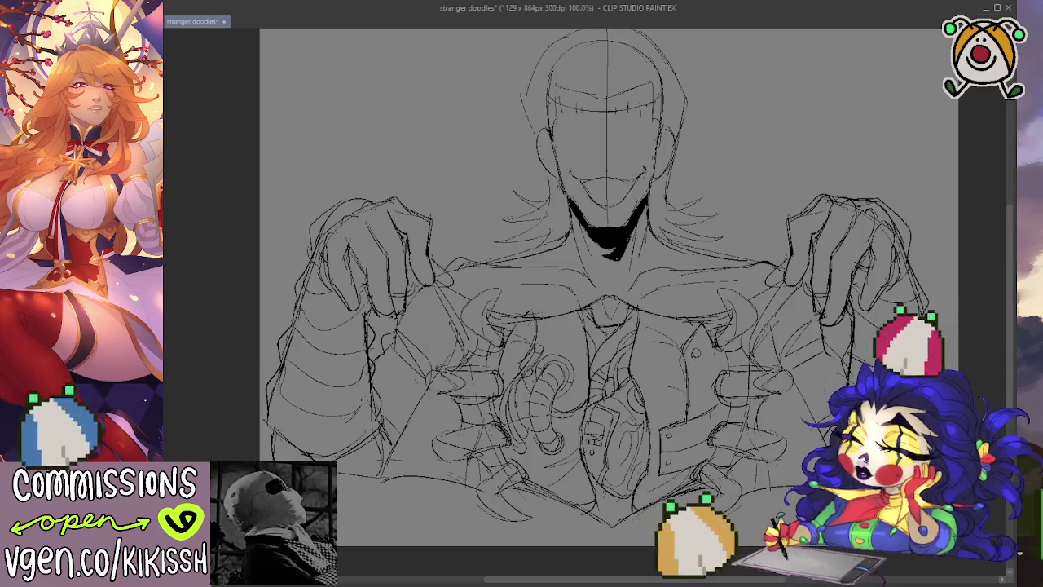
scroll(591, 188, "up", 2)
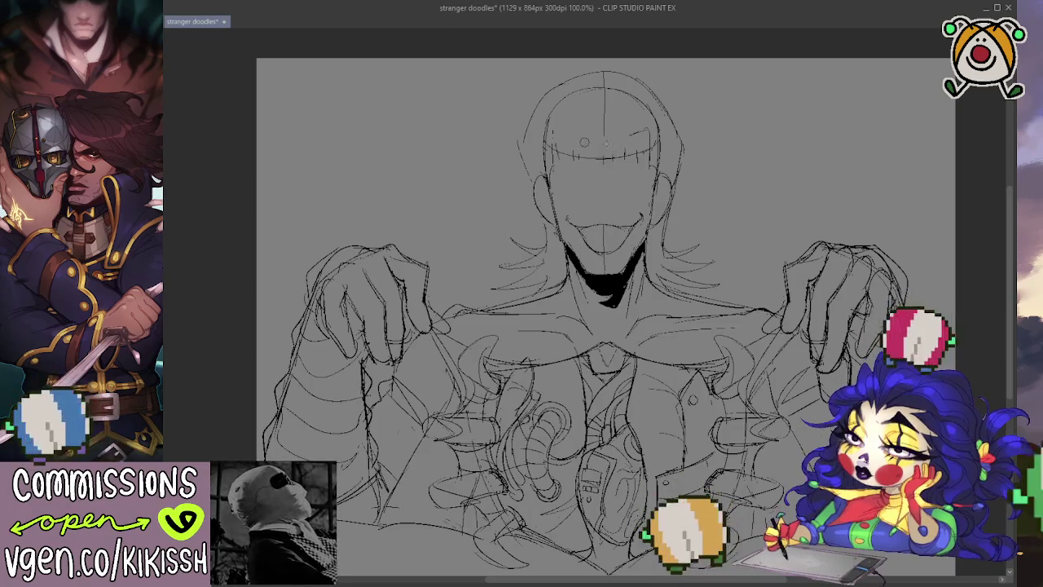
Erase the head's vertical centre line and sketch a hairline peaking up to the right.
left_click_drag(606, 143, 603, 80)
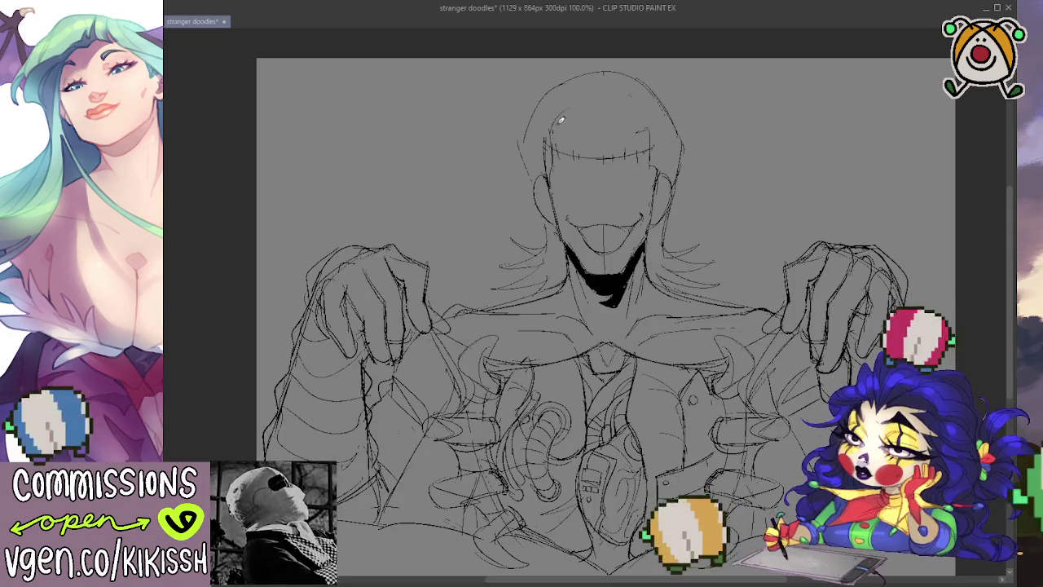
left_click_drag(578, 115, 613, 129)
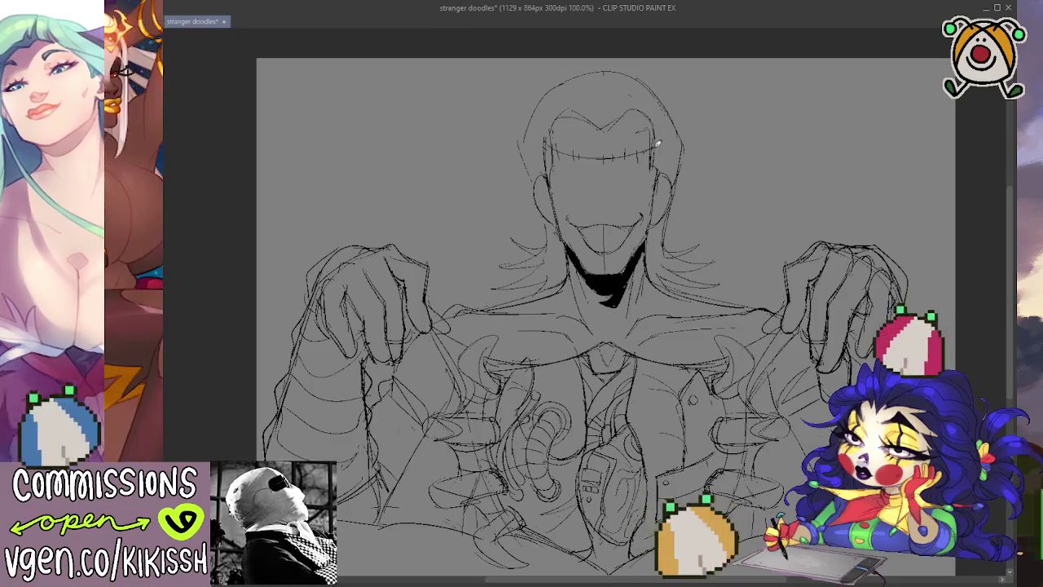
left_click_drag(606, 127, 638, 108)
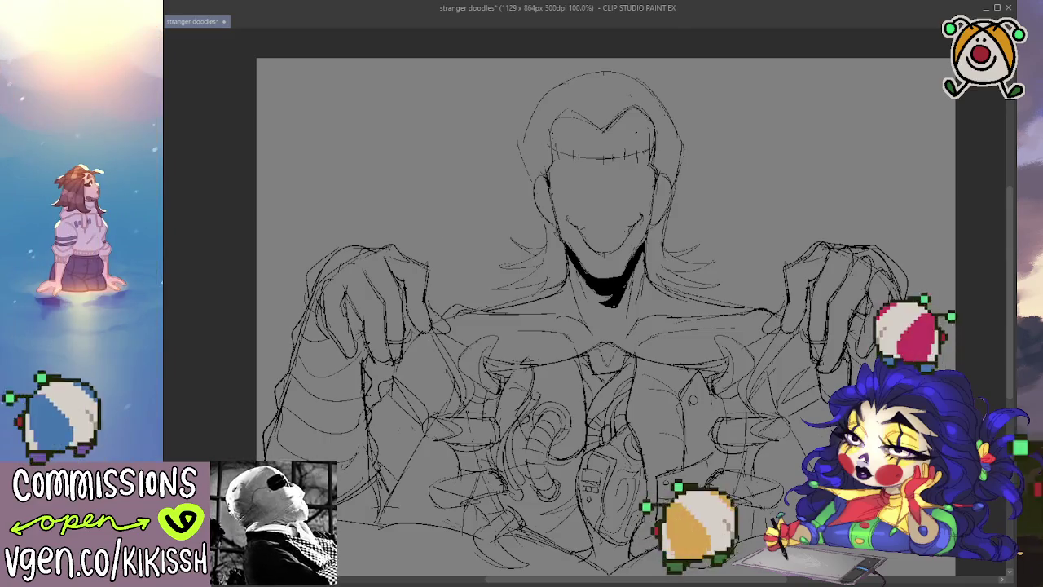
Stretch the canvas left and right to 1215x864 and fill the side strips grey.
key("ctrl+t")
left_click_drag(256, 326, 228, 326)
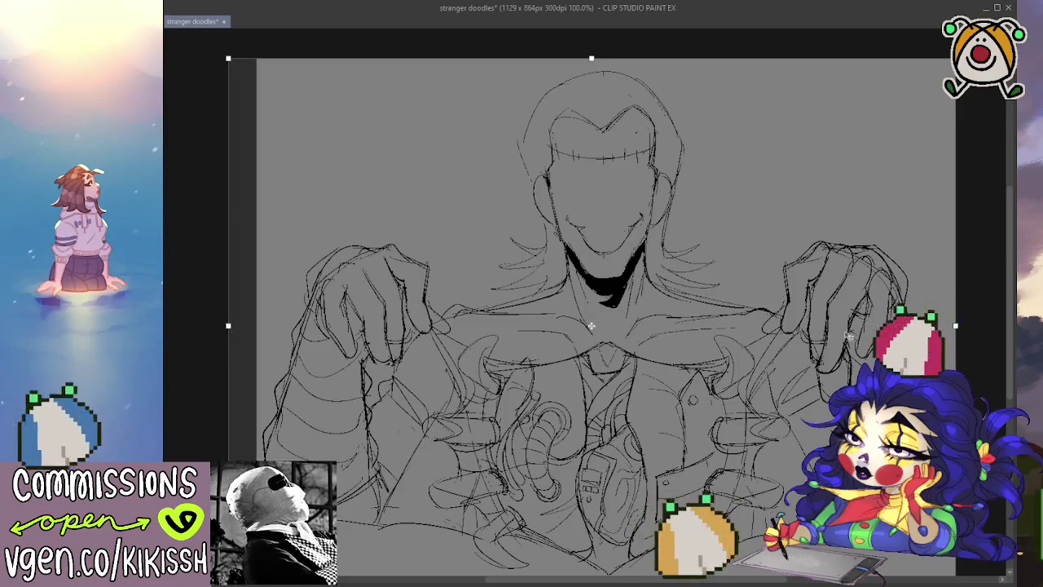
left_click_drag(958, 325, 979, 325)
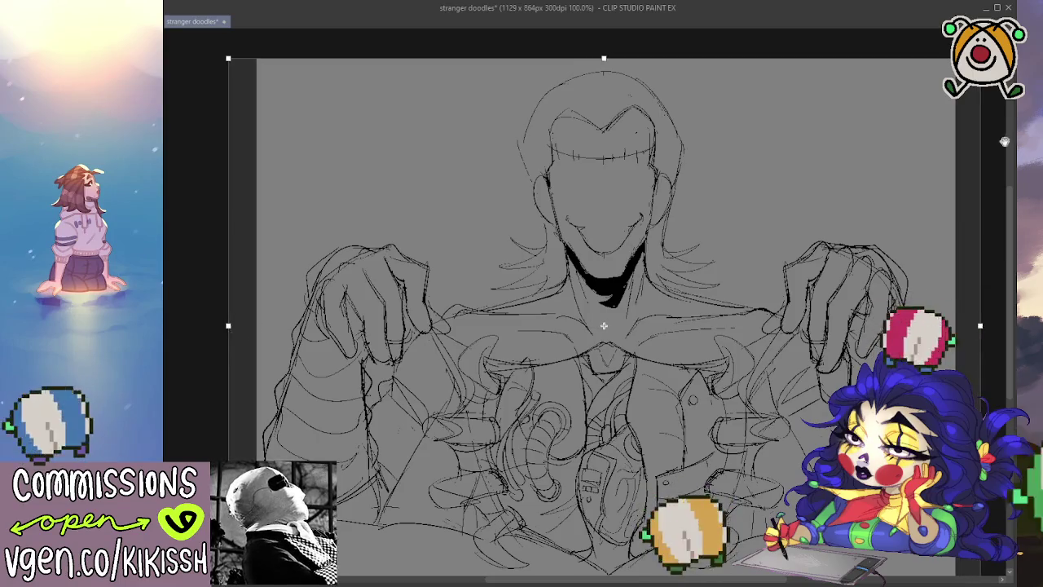
key("Return")
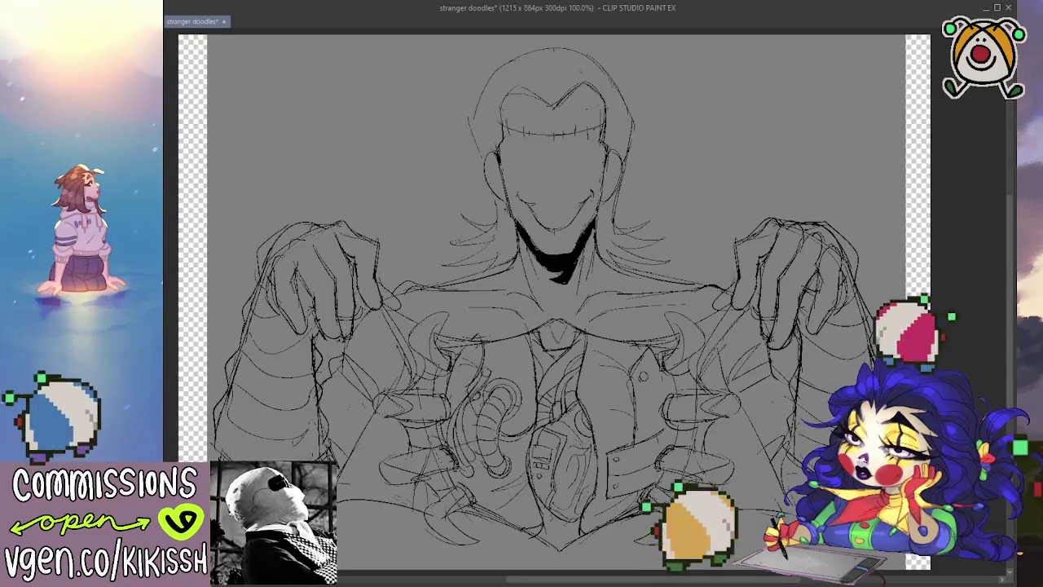
left_click(277, 188)
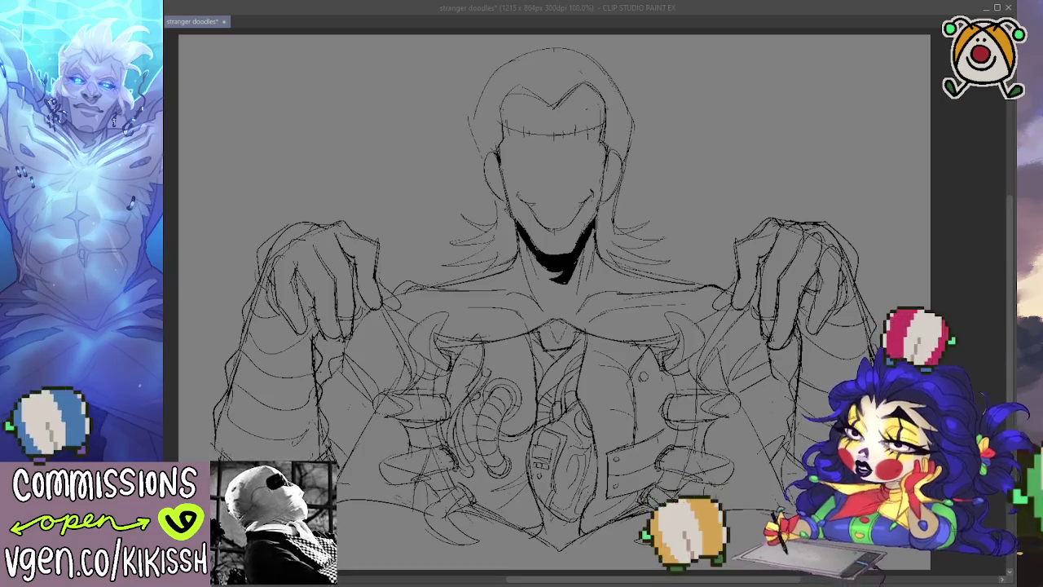
Darken the black shading under the chin.
key("alt+Tab")
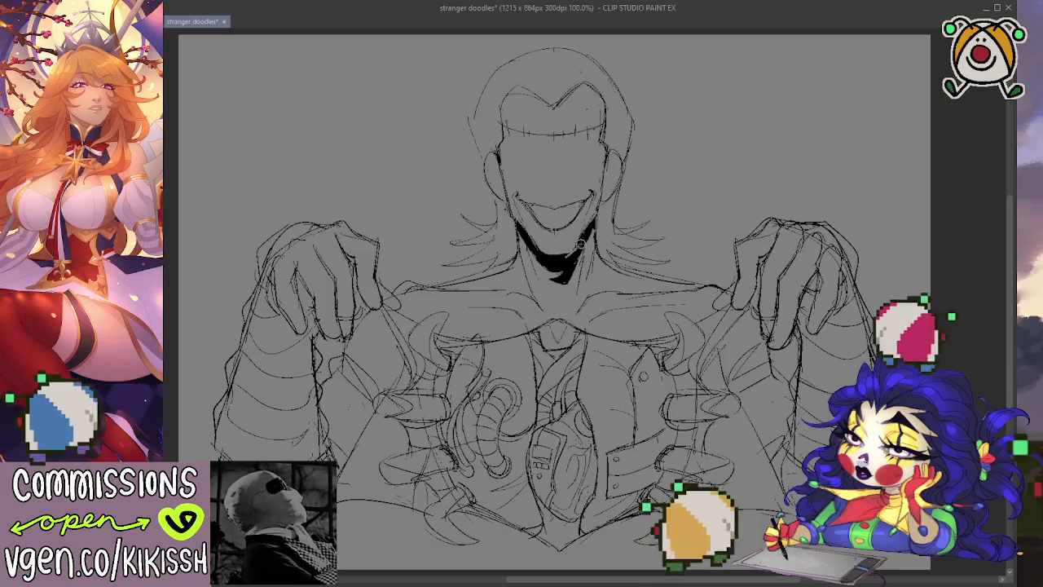
left_click_drag(580, 243, 579, 246)
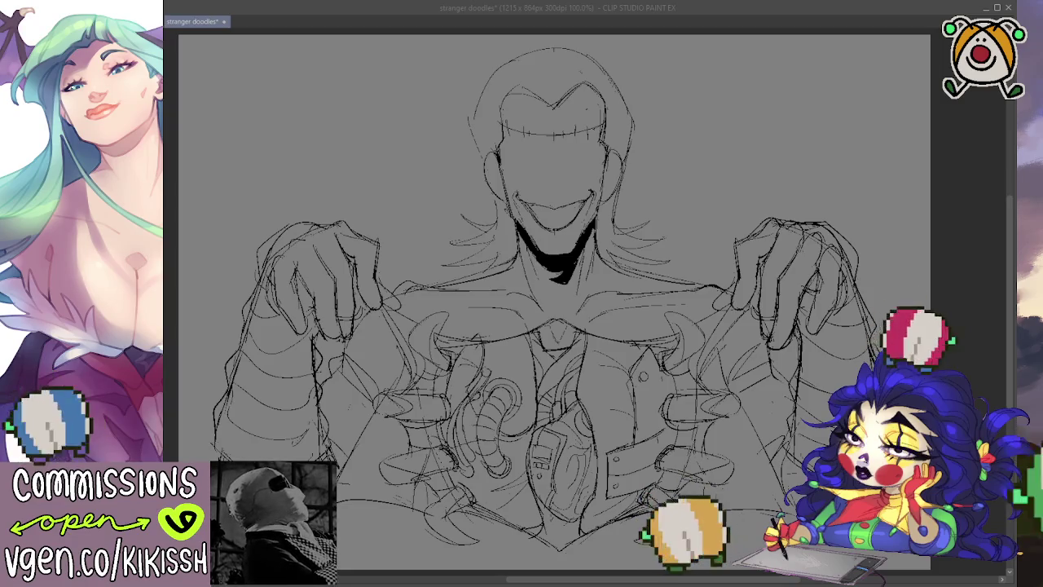
key("alt+Tab")
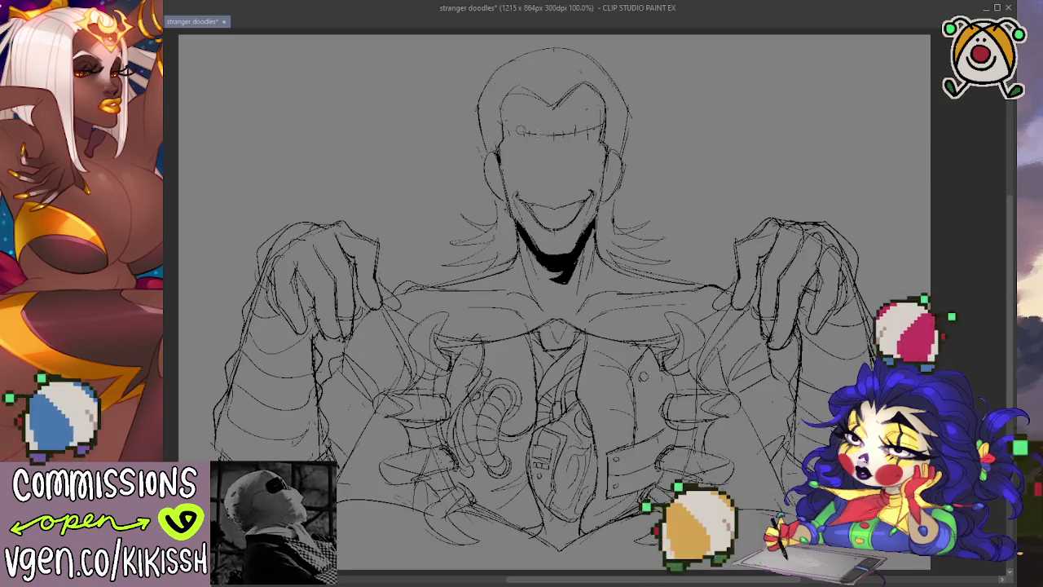
Replace the forehead strokes with a shorter horizontal hairline stroke.
key("ctrl+z")
left_click_drag(482, 122, 613, 111)
key("ctrl+z")
left_click_drag(491, 122, 558, 119)
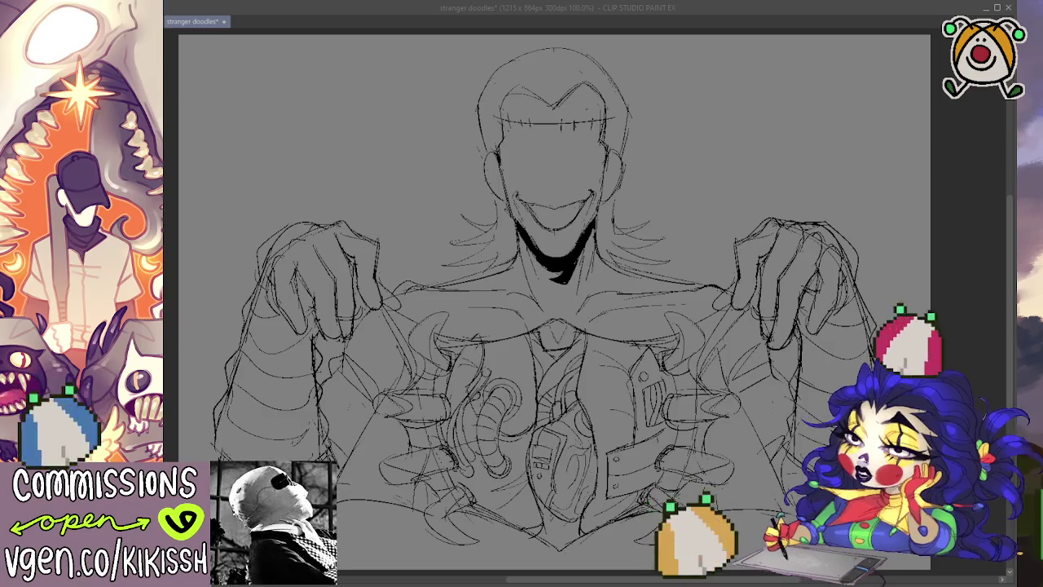
left_click(655, 404)
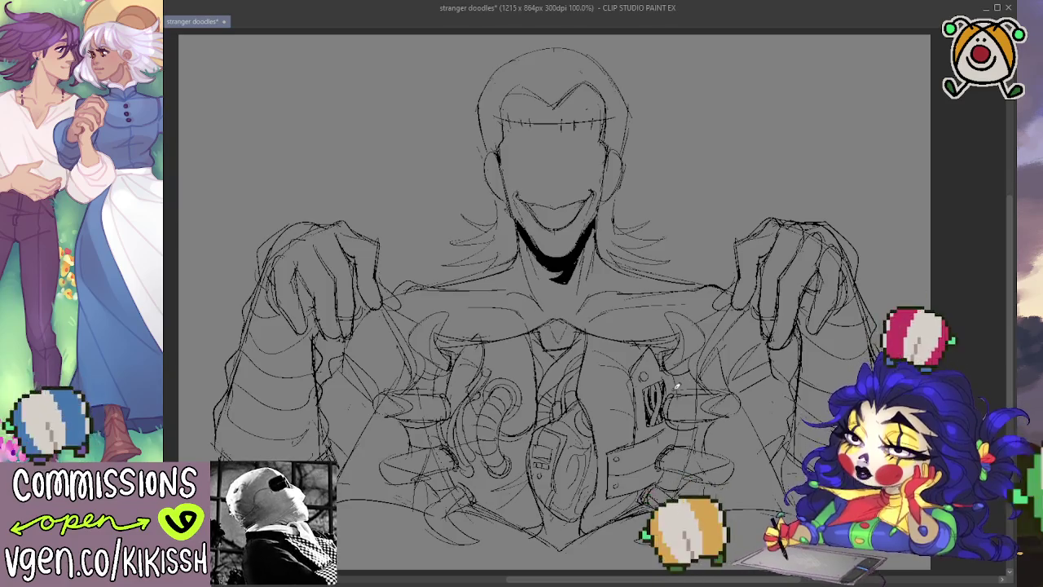
mouse_move(675, 383)
left_mouse_down()
mouse_move(721, 330)
mouse_move(723, 340)
left_mouse_up()
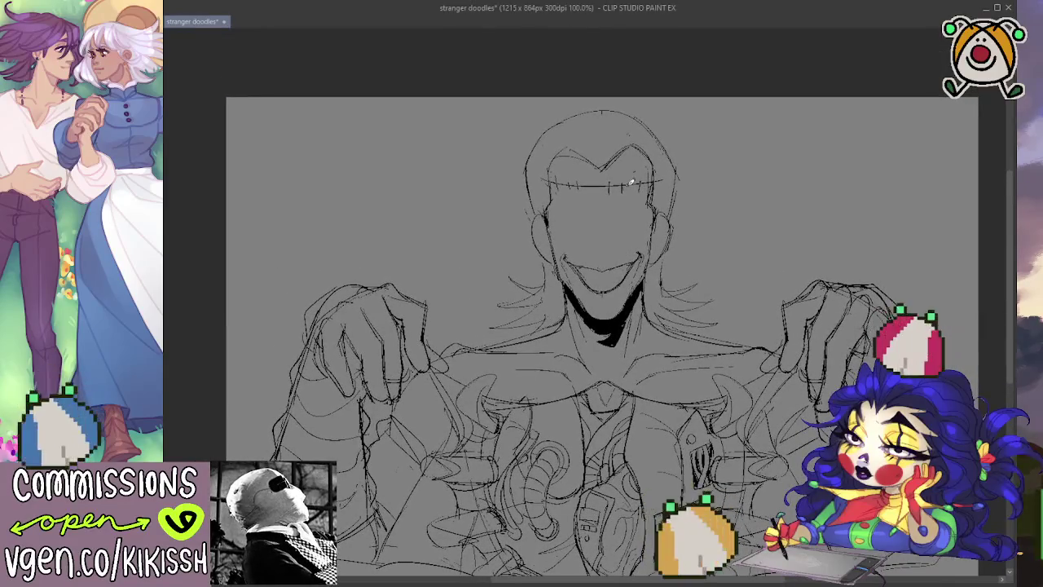
Zoom in on the face and ink a curved lower lip under the grin.
scroll(633, 183, "up", 2)
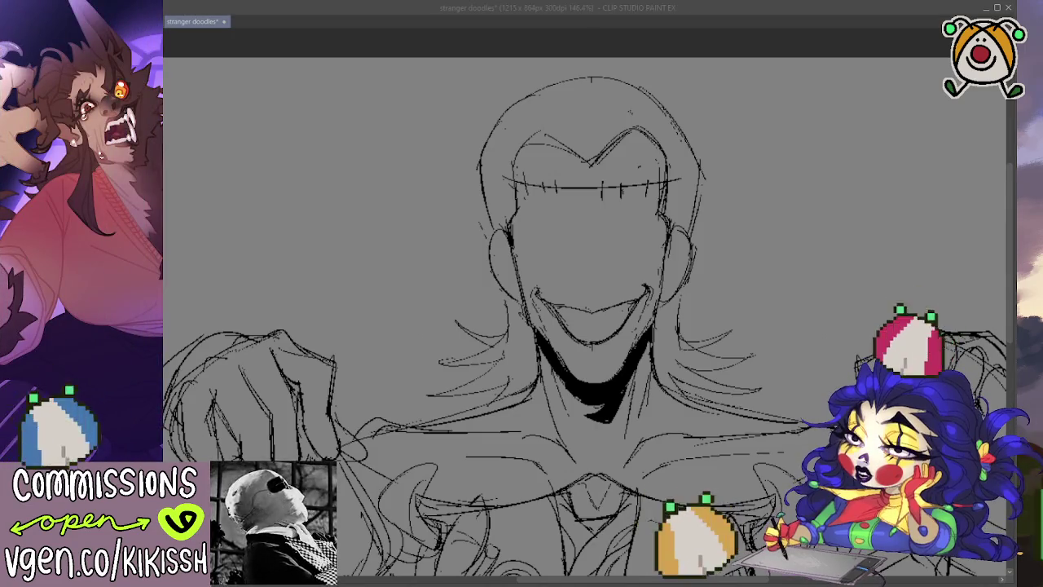
scroll(557, 188, "up", 2)
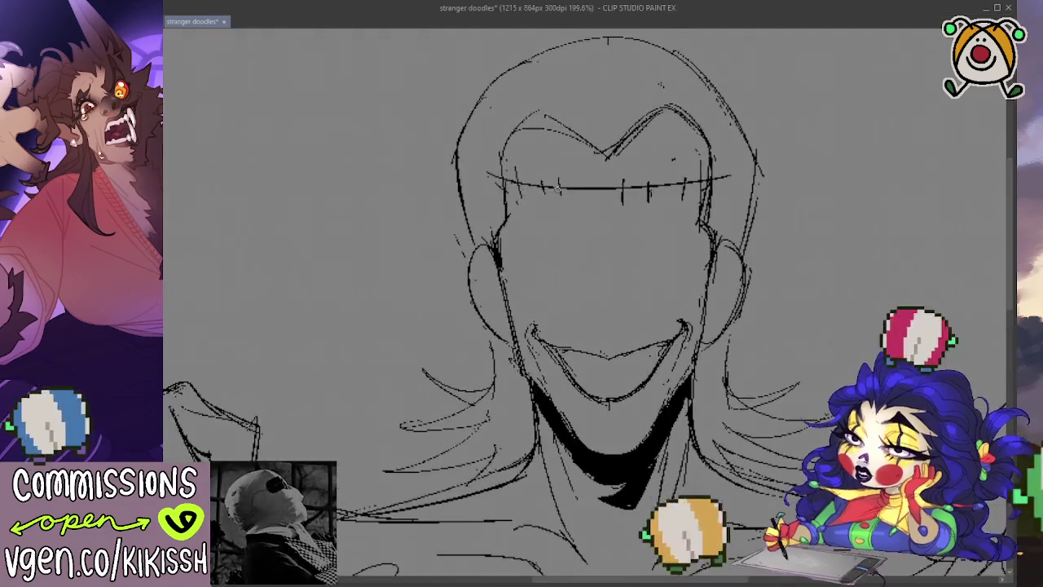
scroll(558, 189, "down", 1)
scroll(558, 189, "down", 1)
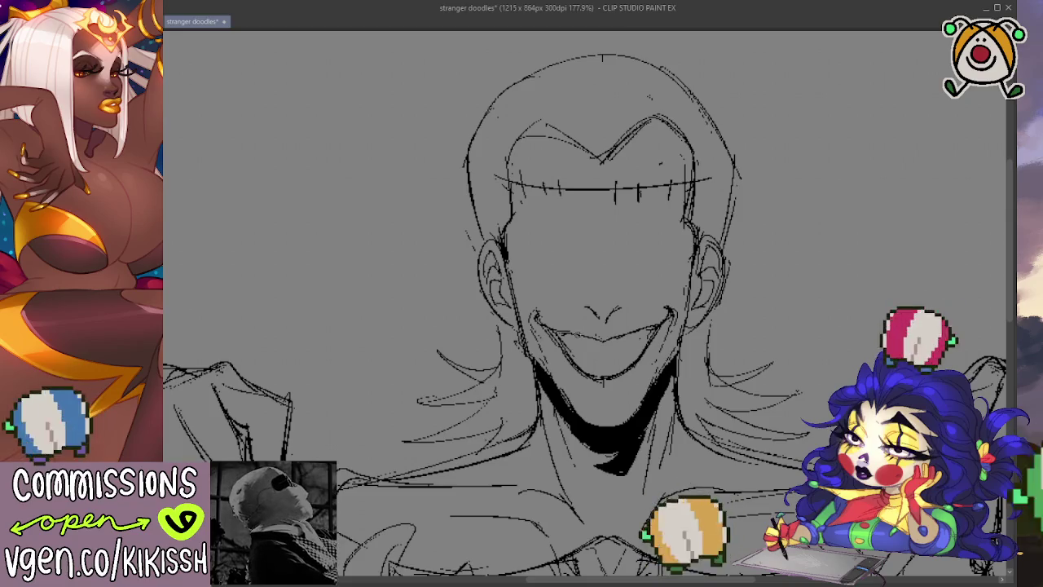
mouse_move(570, 341)
left_mouse_down()
mouse_move(603, 359)
mouse_move(638, 346)
left_mouse_up()
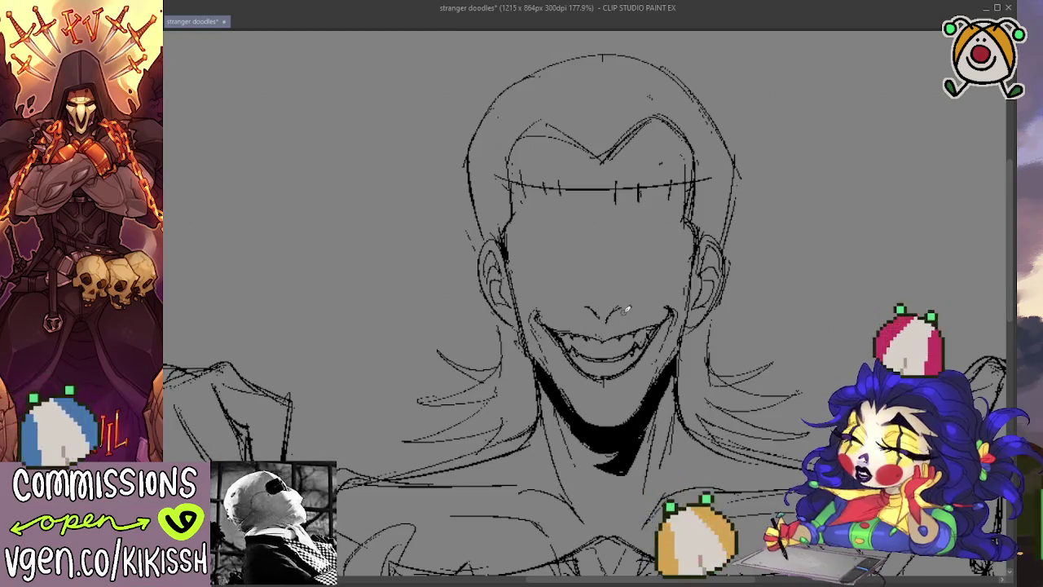
Nudge the canvas view and zoom back out.
left_click_drag(769, 391, 789, 378)
scroll(782, 351, "down", 5)
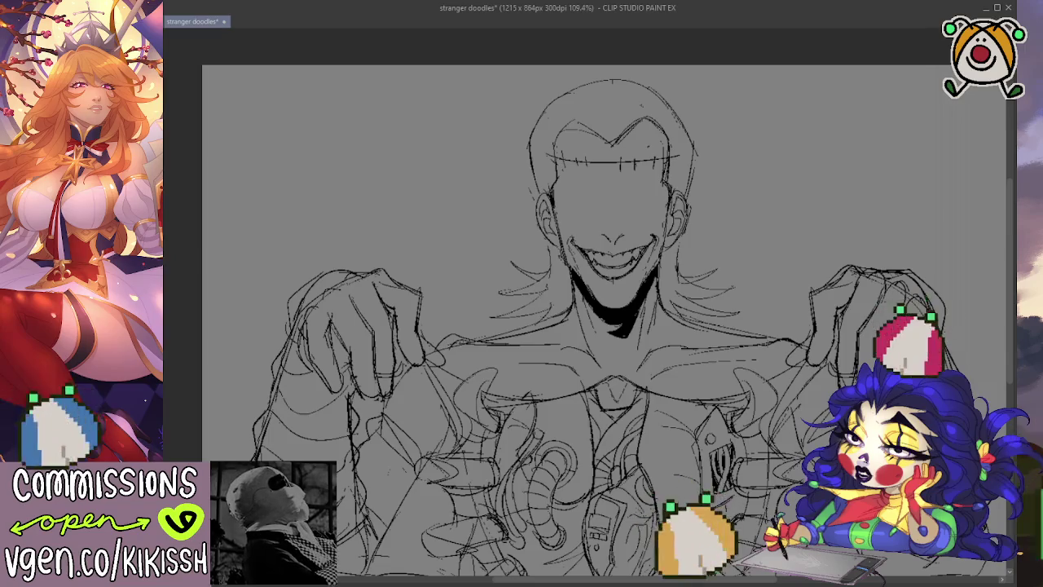
left_click_drag(849, 428, 797, 379)
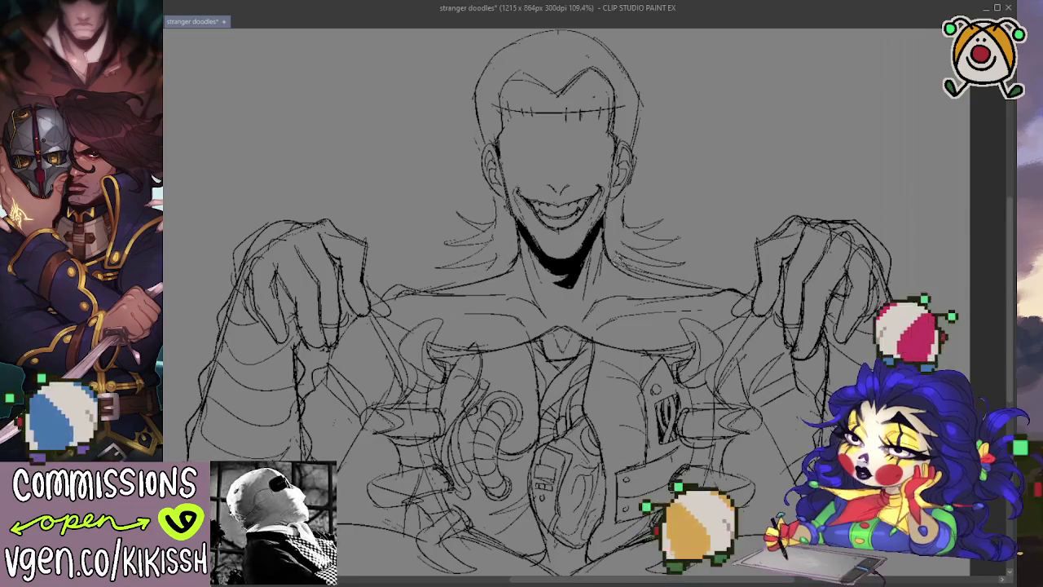
left_click_drag(748, 277, 794, 332)
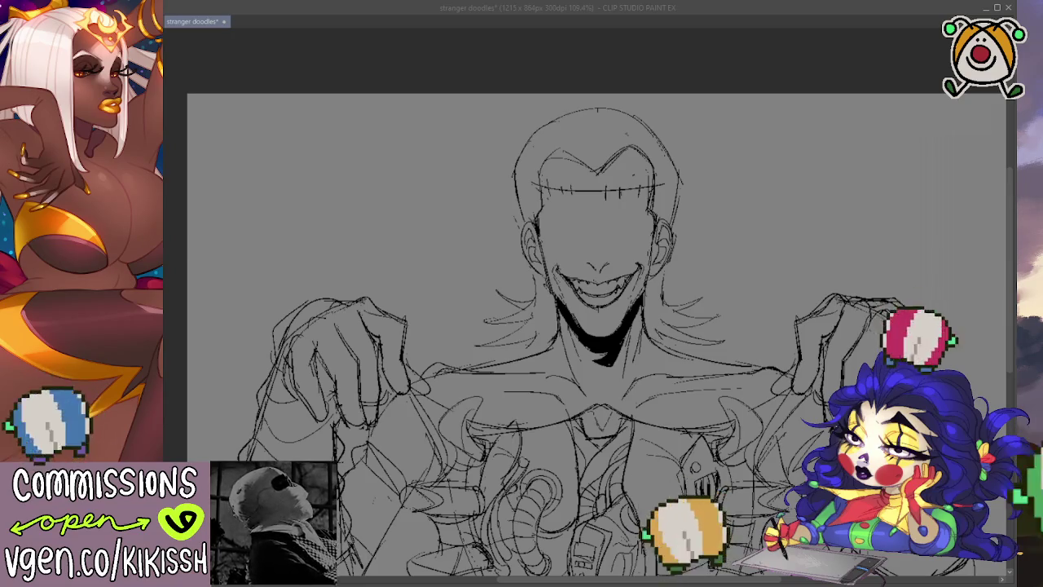
scroll(676, 224, "up", 2)
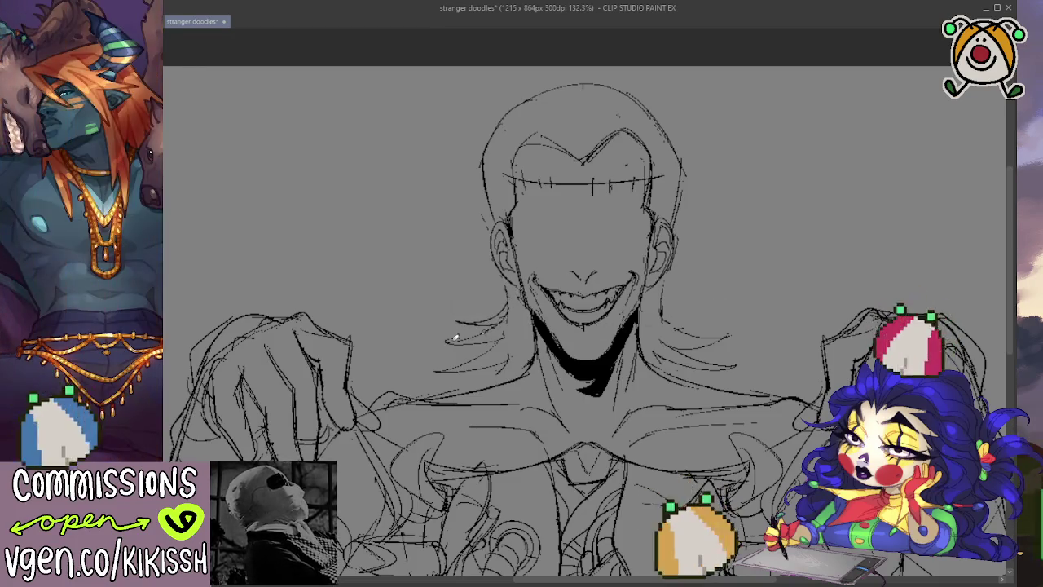
Add hair strands on both sides of the face and refine the forehead hairline.
left_click_drag(511, 330, 442, 361)
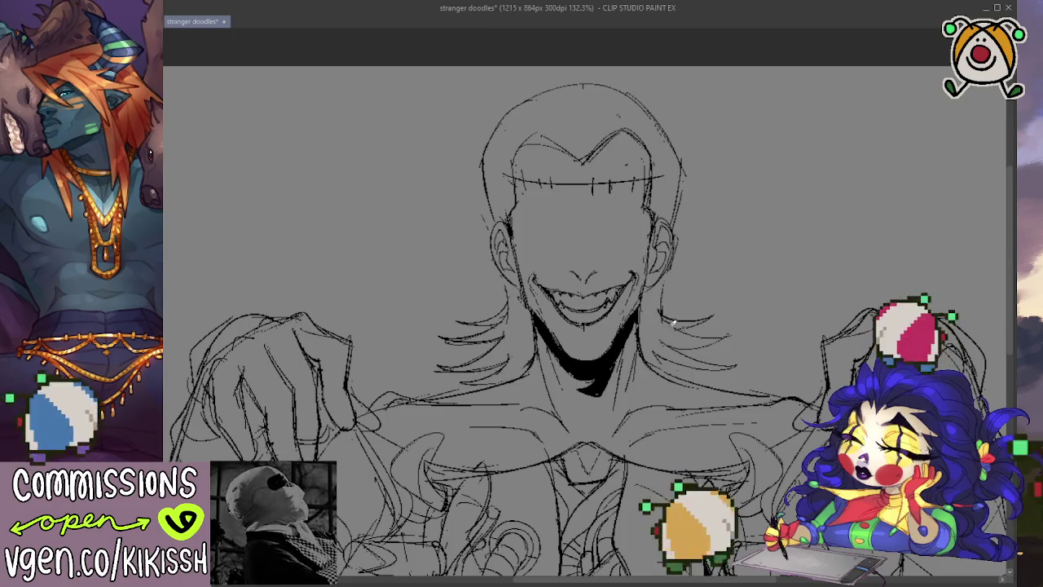
left_click_drag(677, 336, 734, 330)
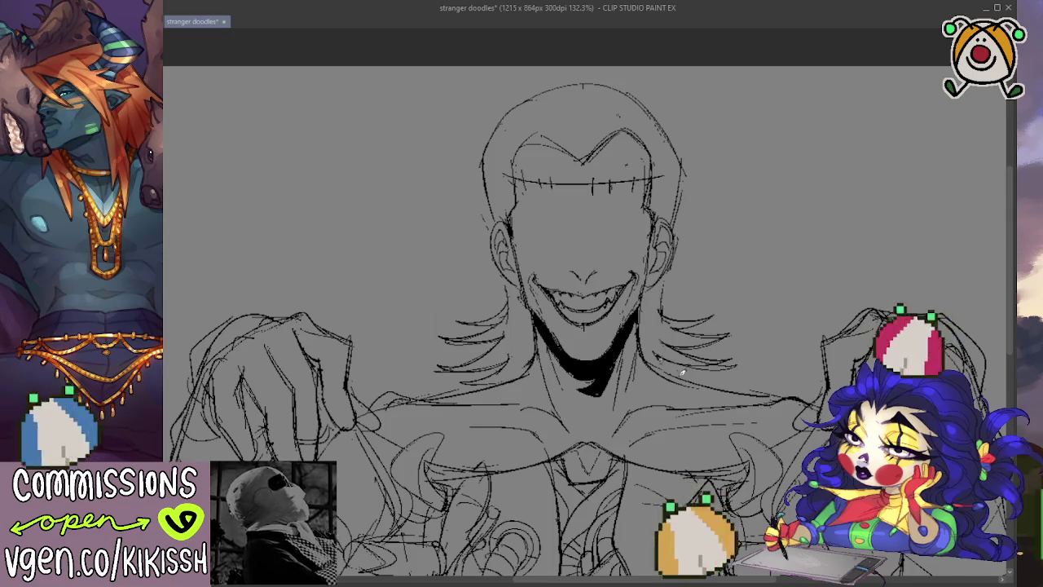
mouse_move(774, 309)
left_mouse_down()
mouse_move(768, 291)
mouse_move(749, 301)
left_mouse_up()
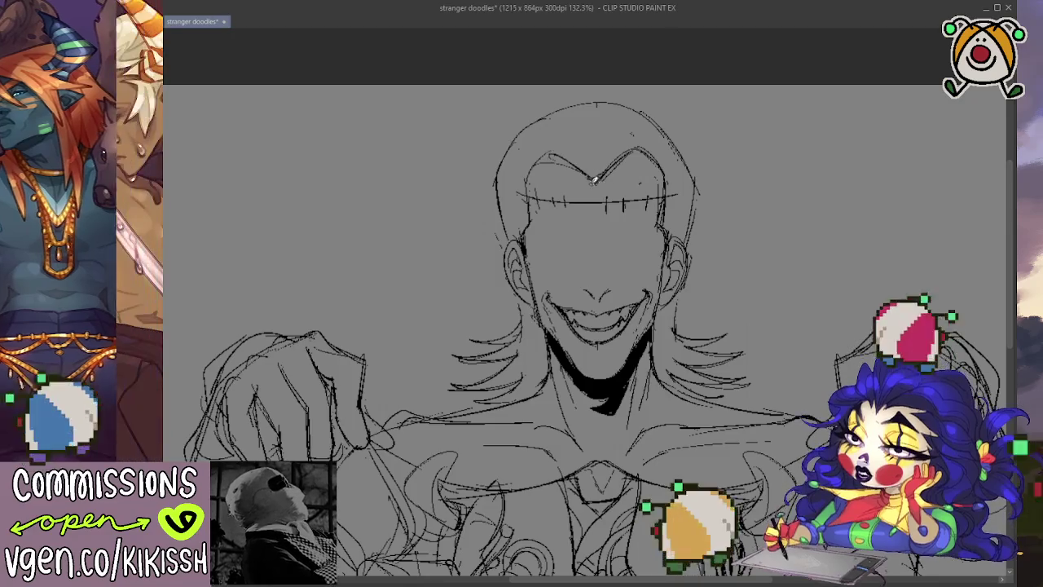
left_click_drag(556, 153, 592, 176)
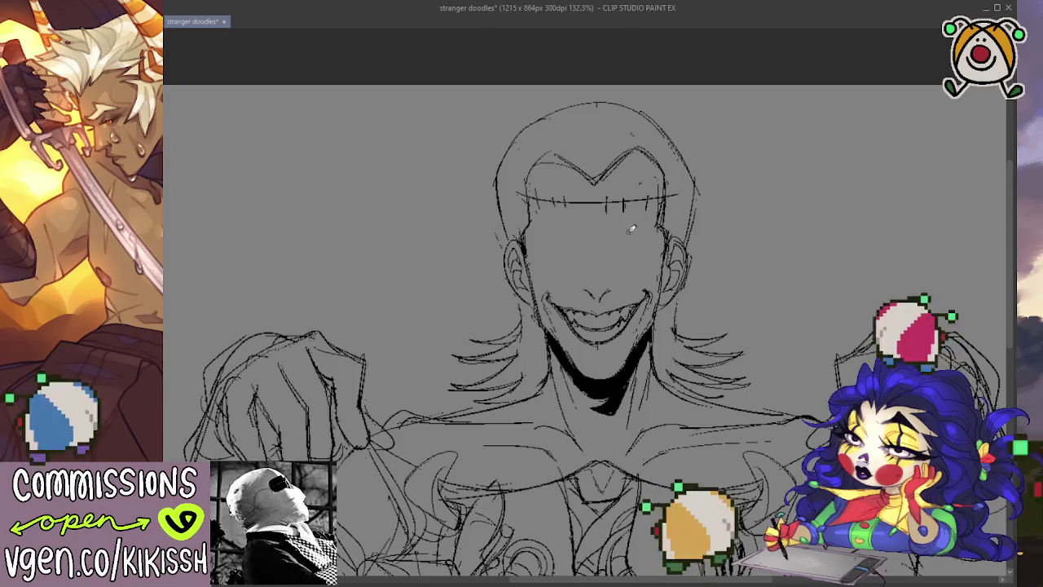
left_click_drag(645, 261, 699, 197)
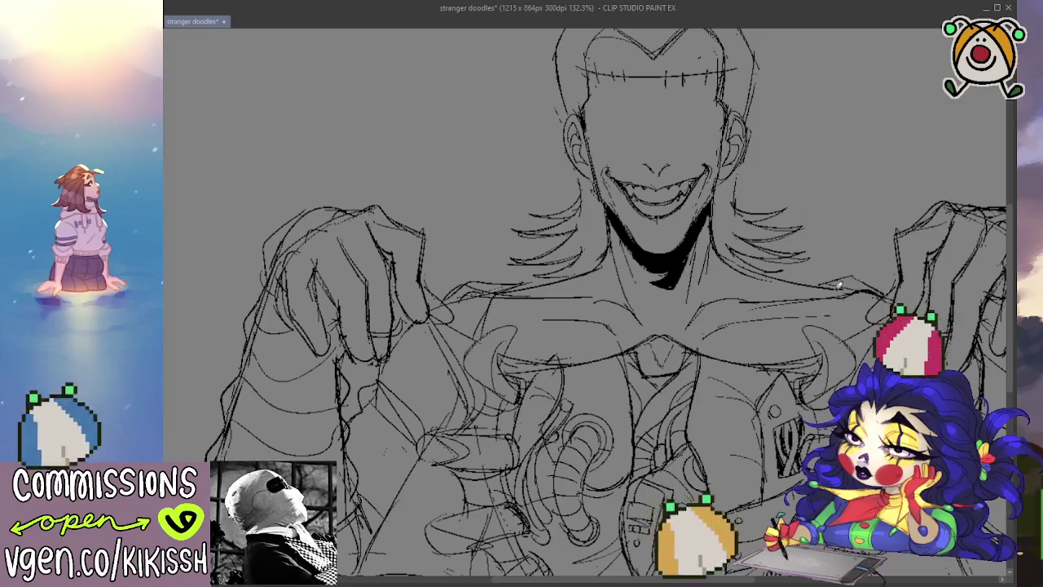
left_click_drag(855, 317, 781, 277)
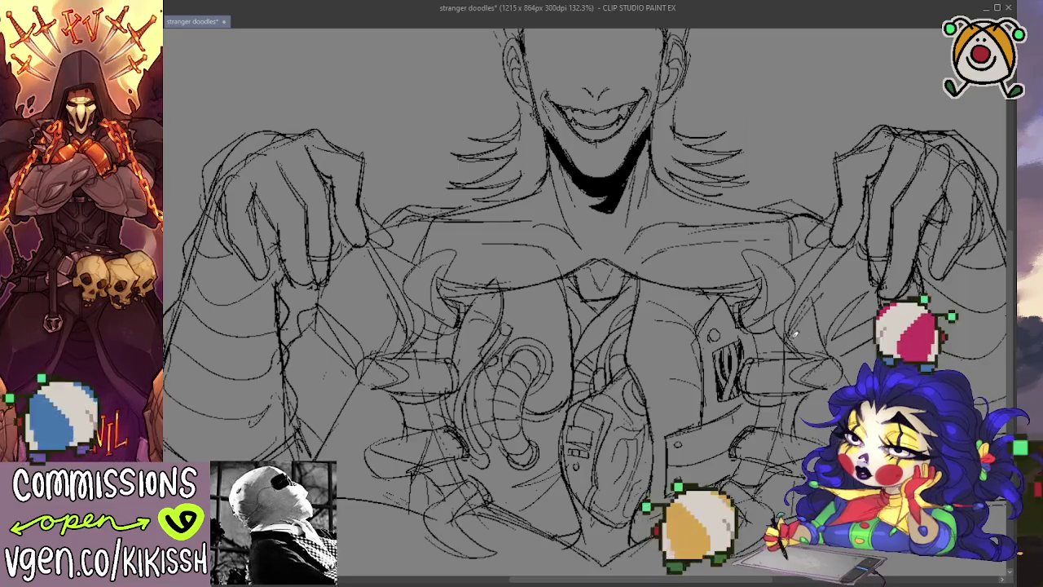
mouse_move(779, 314)
left_mouse_down()
mouse_move(766, 294)
mouse_move(740, 334)
left_mouse_up()
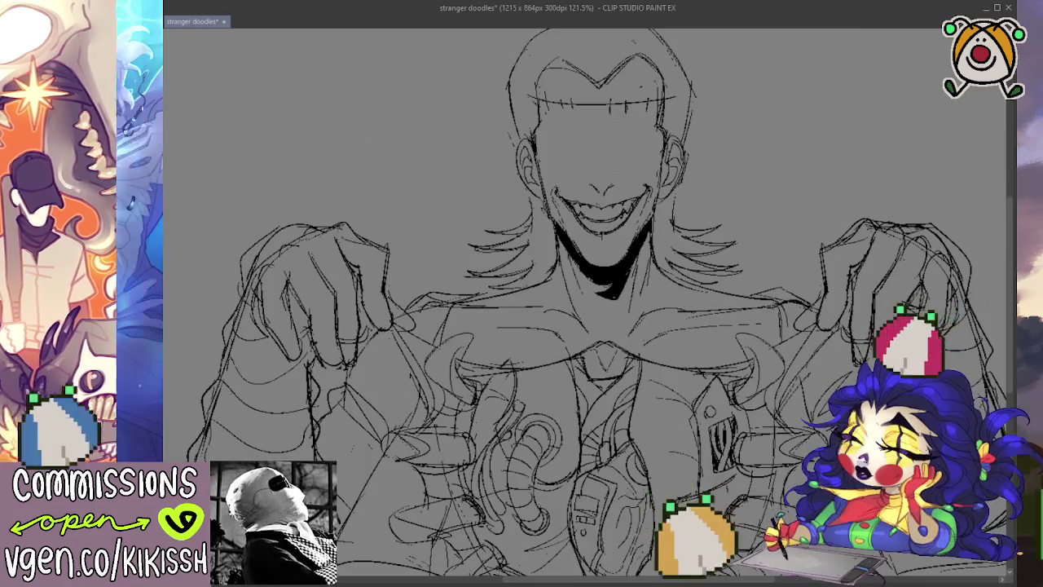
mouse_move(610, 139)
left_mouse_down()
mouse_move(722, 205)
mouse_move(698, 198)
mouse_move(706, 236)
left_mouse_up()
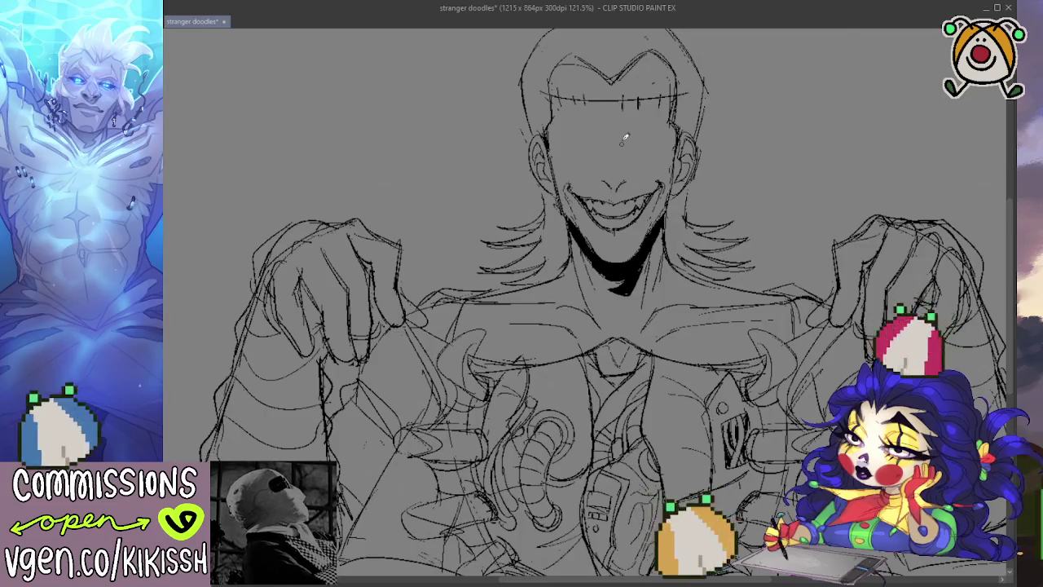
Zoom in on the face and undo a stray test stroke.
scroll(560, 118, "up", 1)
scroll(561, 118, "up", 1)
scroll(561, 118, "up", 1)
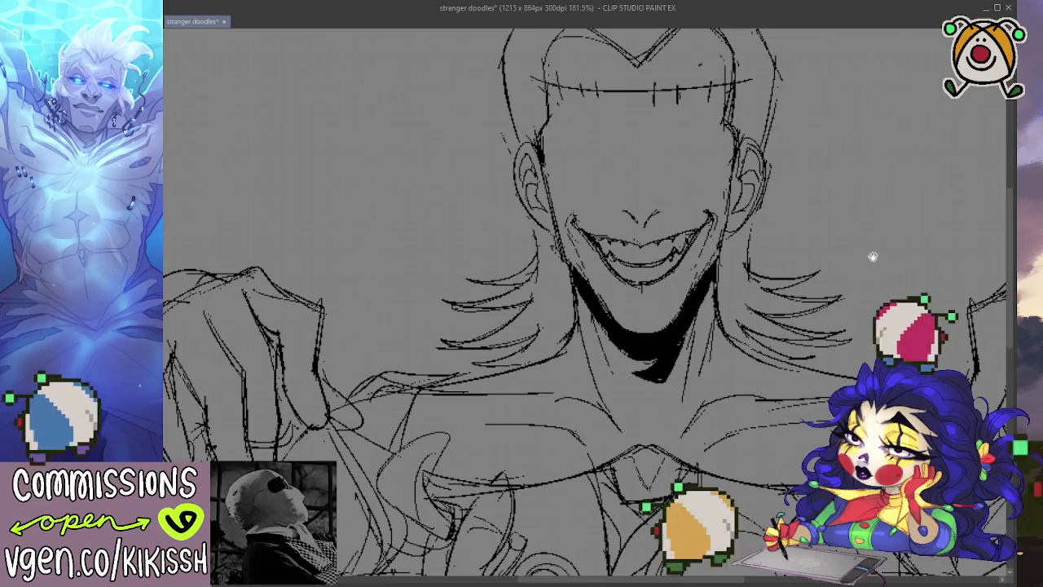
scroll(873, 256, "up", 1)
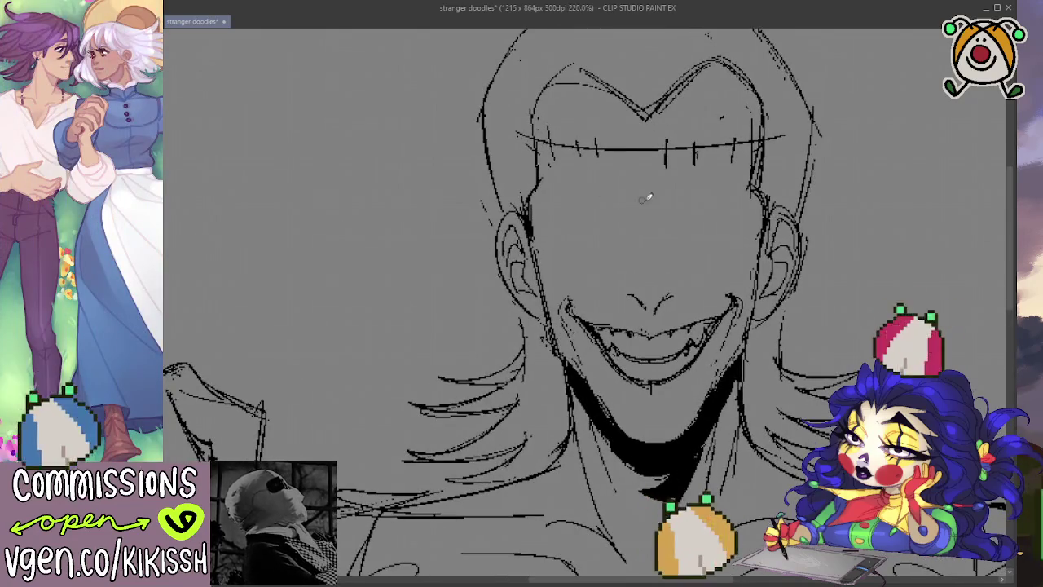
left_click_drag(683, 238, 698, 225)
key("ctrl+z")
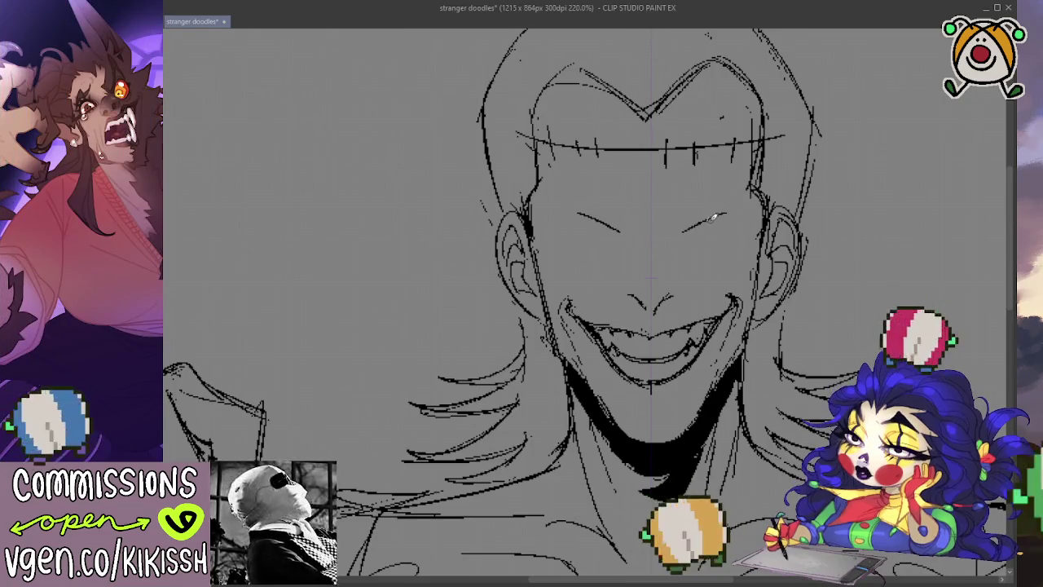
Extend the right eye's lid, then lasso both old eyes and erase them with Delete.
left_click_drag(713, 217, 745, 226)
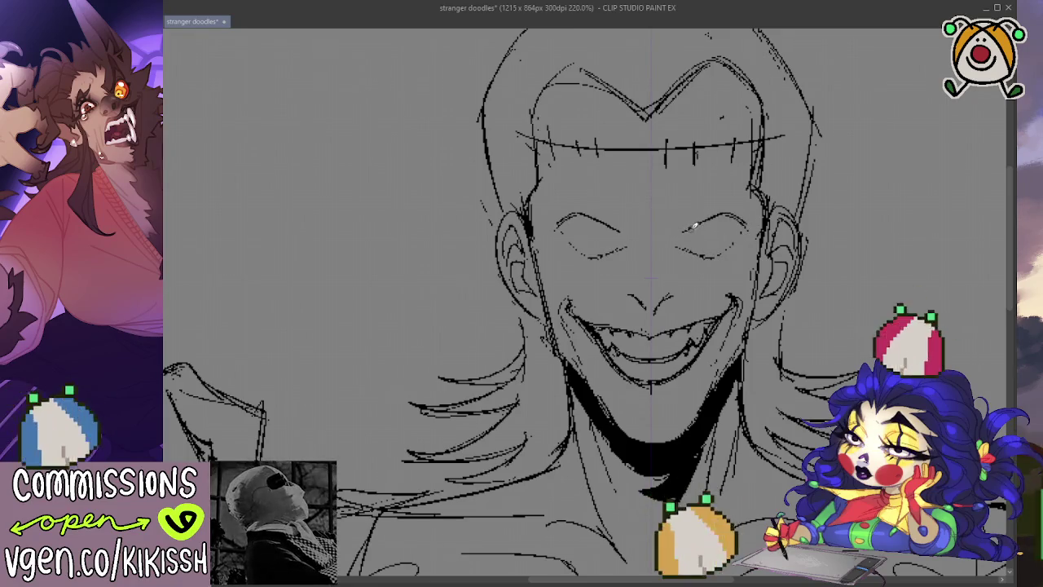
left_click_drag(677, 232, 730, 214)
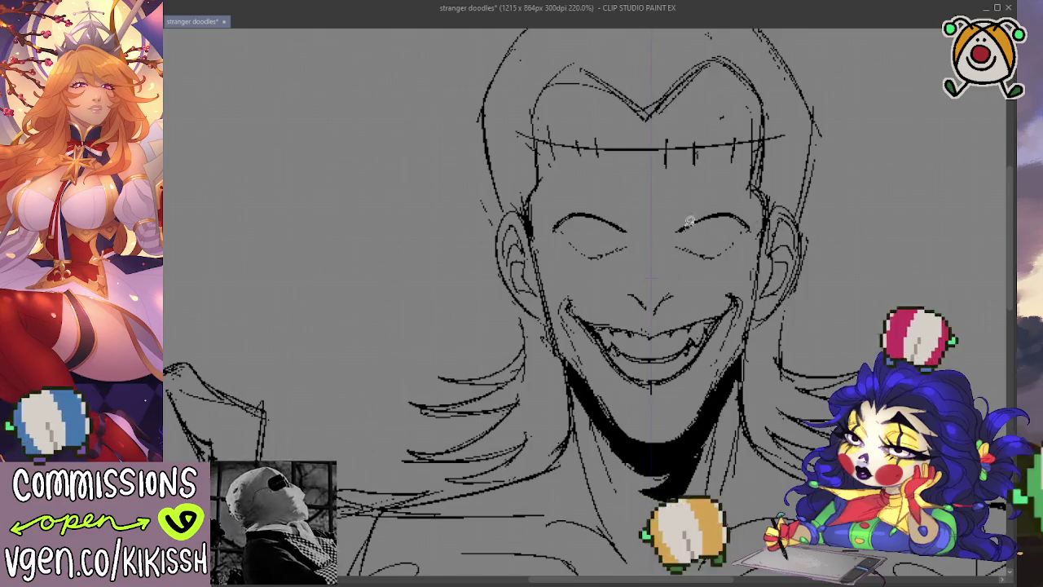
left_click_drag(689, 221, 737, 202)
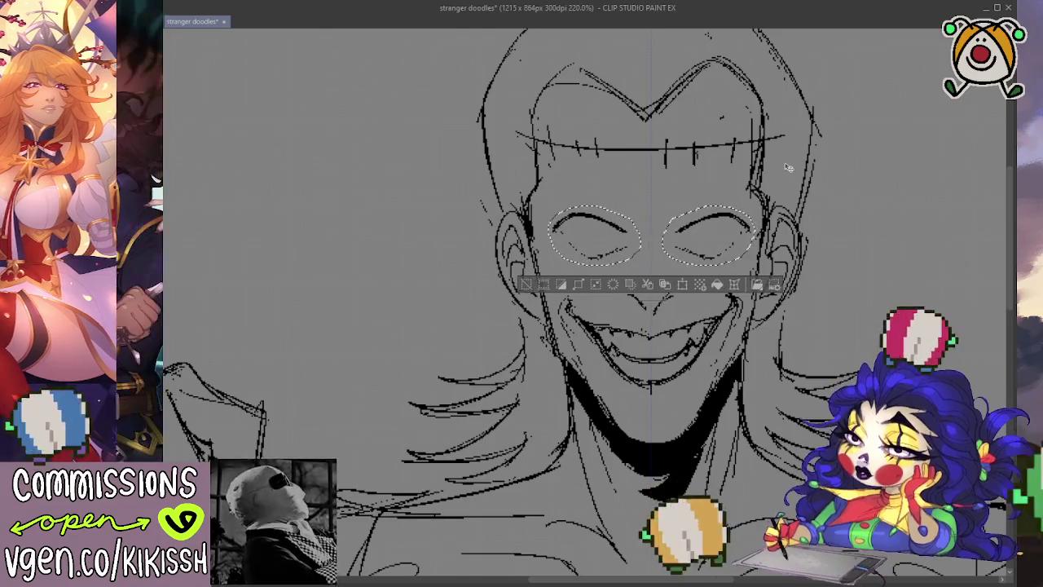
key("ctrl+d")
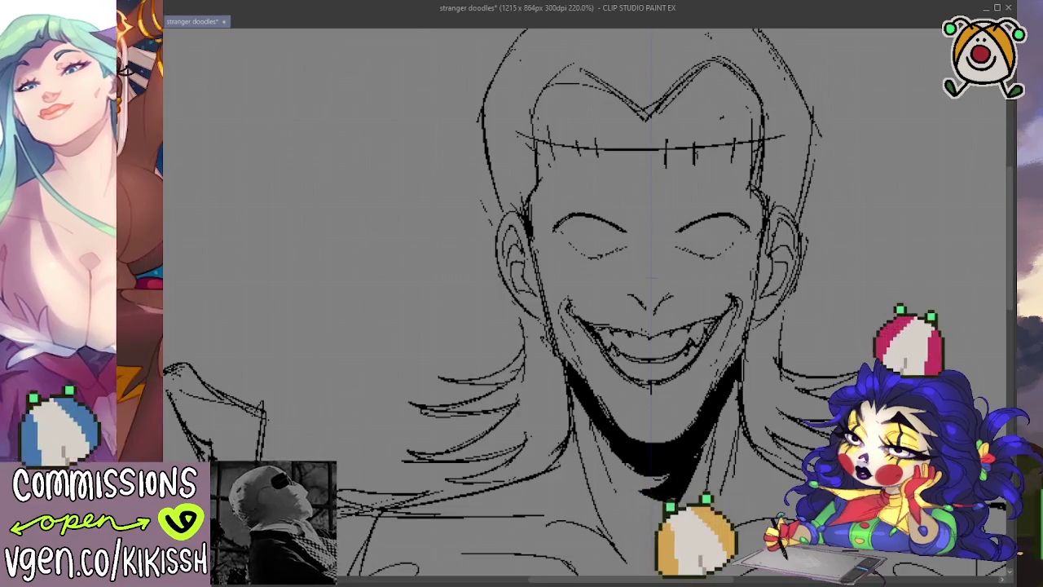
left_click_drag(632, 217, 635, 249)
mouse_move(671, 213)
left_mouse_down()
mouse_move(669, 250)
mouse_move(710, 202)
left_mouse_up()
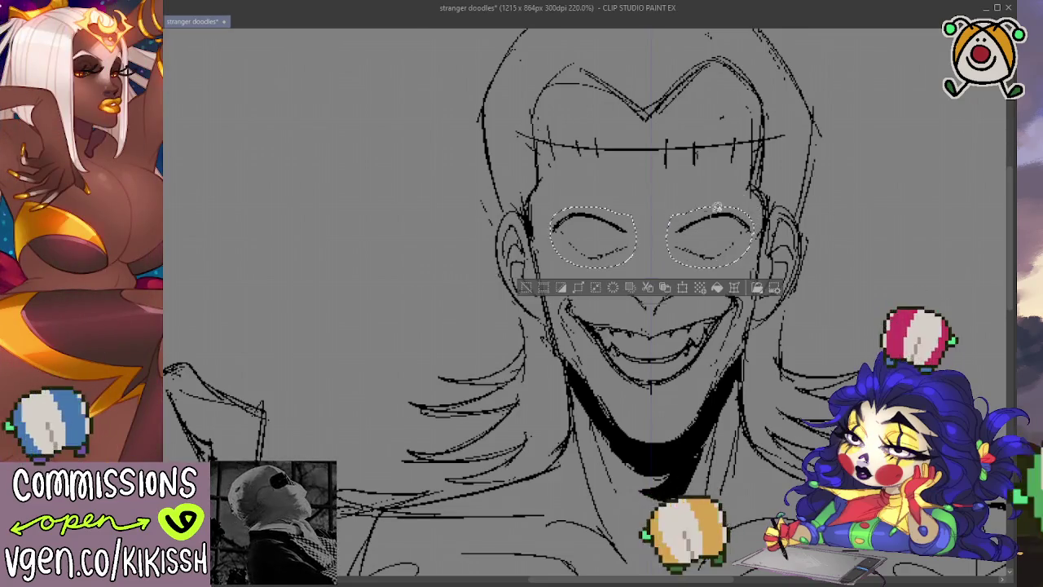
key("Delete")
key("ctrl+d")
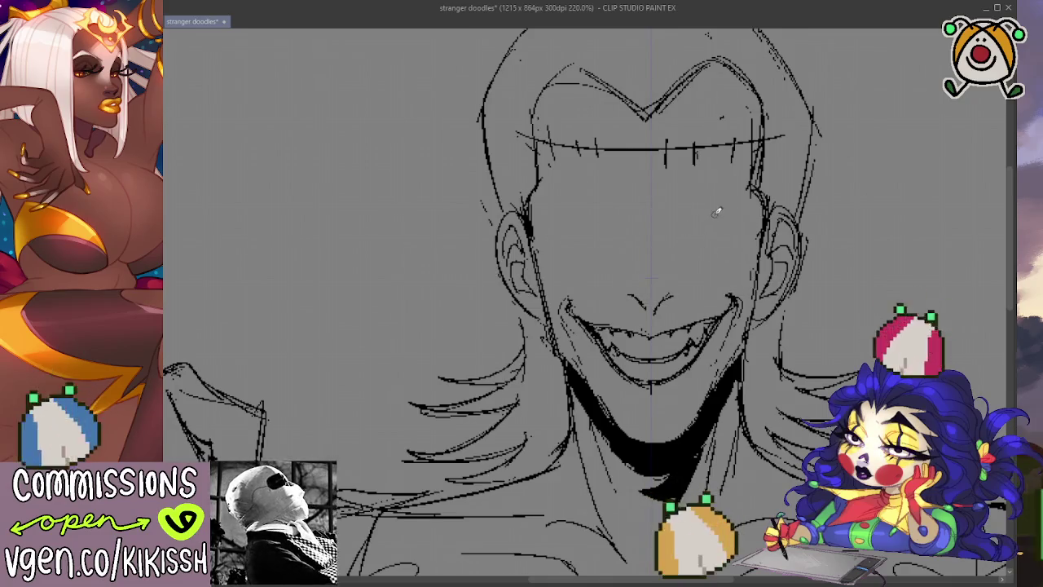
Redraw curved closed-eye lines and strokes above both eyes, undoing the last stroke.
left_click_drag(758, 202, 716, 193)
left_click_drag(551, 209, 612, 211)
left_click_drag(686, 217, 715, 195)
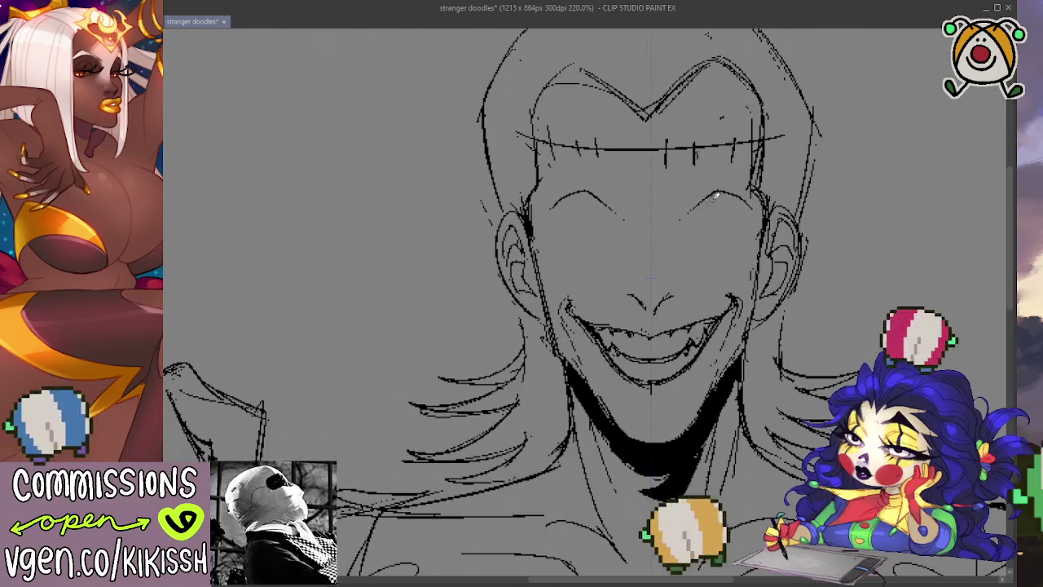
left_click_drag(551, 205, 627, 214)
left_click_drag(675, 213, 716, 192)
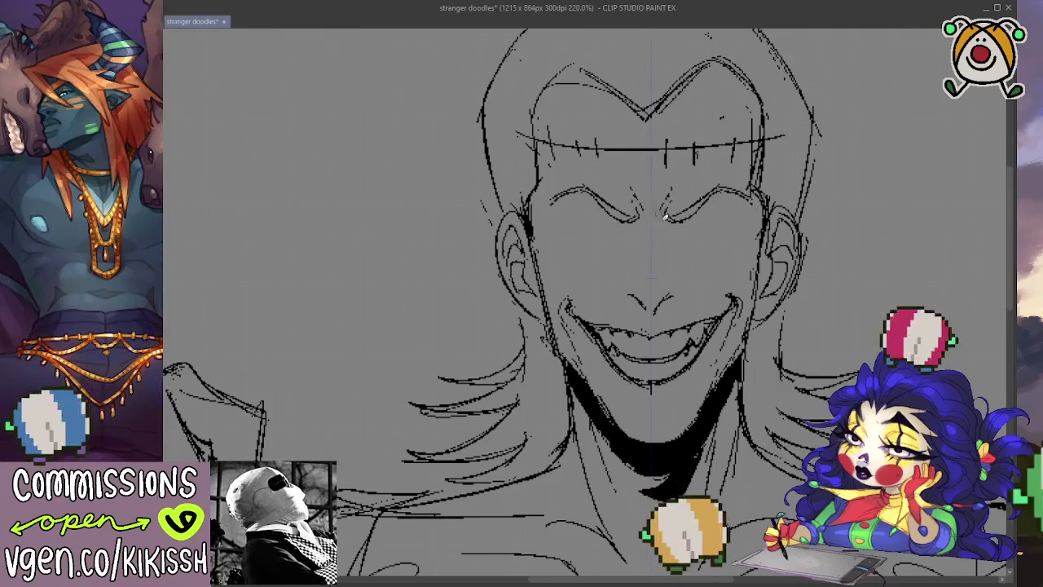
left_click_drag(662, 222, 680, 210)
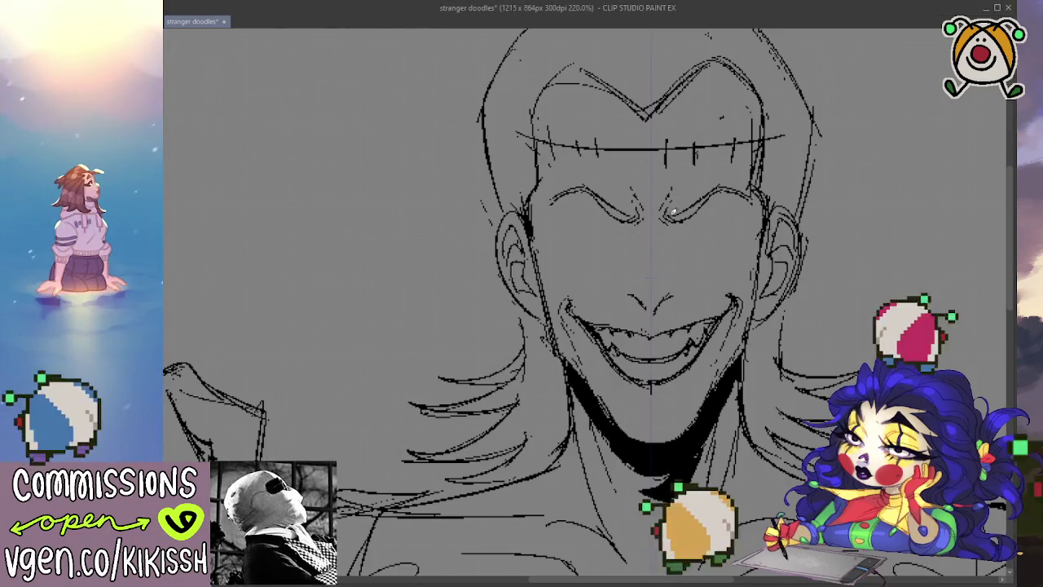
key("ctrl+z")
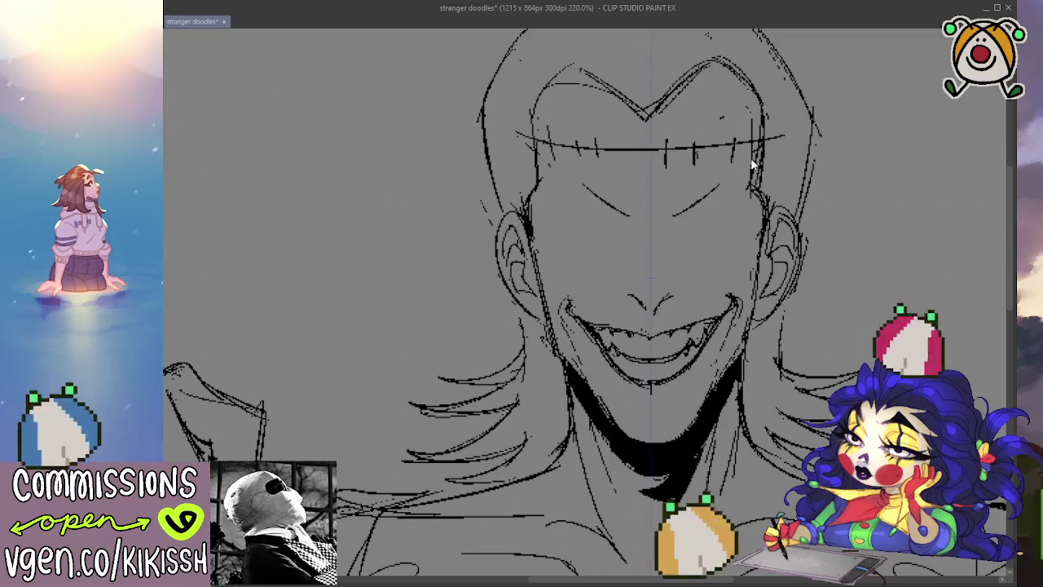
Discard the closed-eye curves under the fringe and line the face's right side.
key("ctrl+z")
left_click_drag(557, 155, 591, 181)
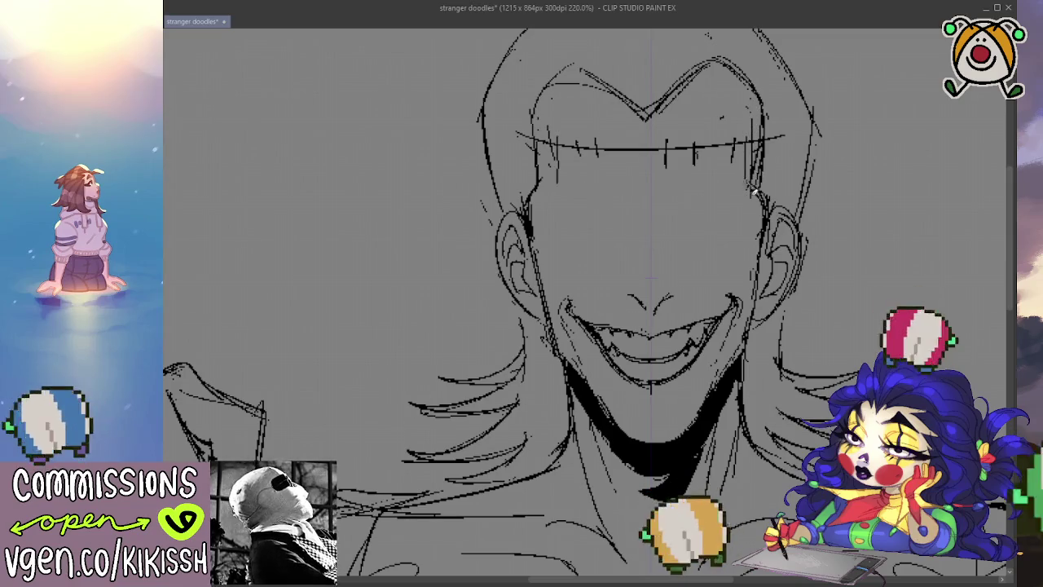
left_click_drag(729, 158, 711, 183)
key("ctrl+z")
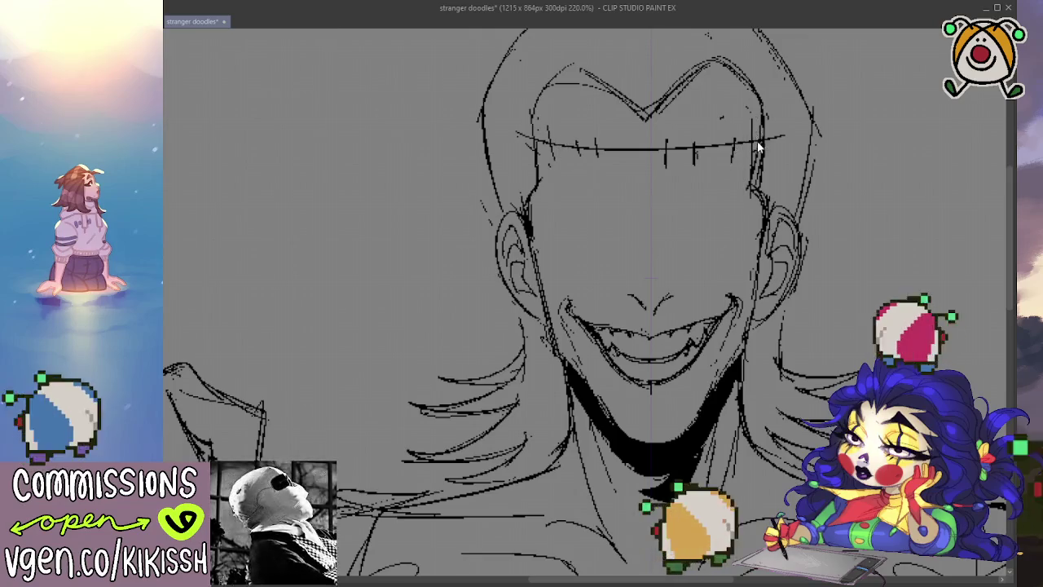
key("ctrl+z")
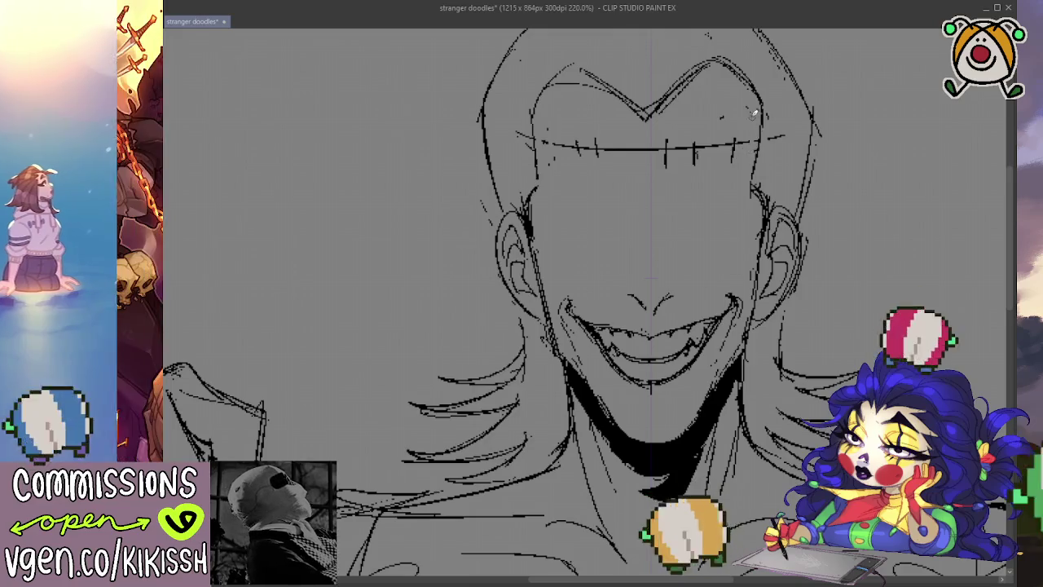
left_click_drag(754, 106, 748, 183)
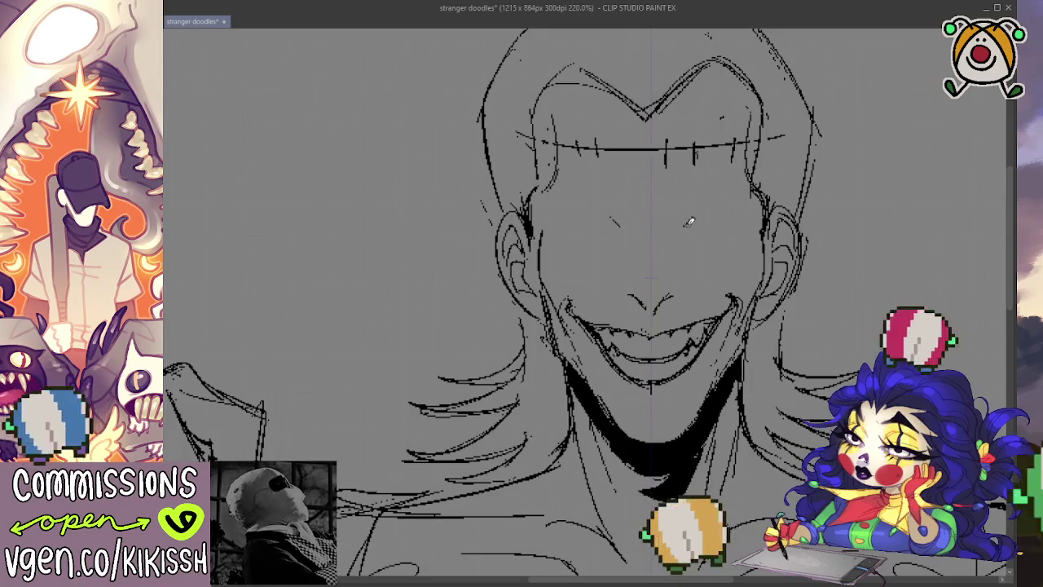
Draw mirrored eye arcs, thick lower lash lines and small dot pupils, then refine the nose.
mouse_move(559, 217)
left_mouse_down()
mouse_move(622, 230)
mouse_move(742, 217)
left_mouse_up()
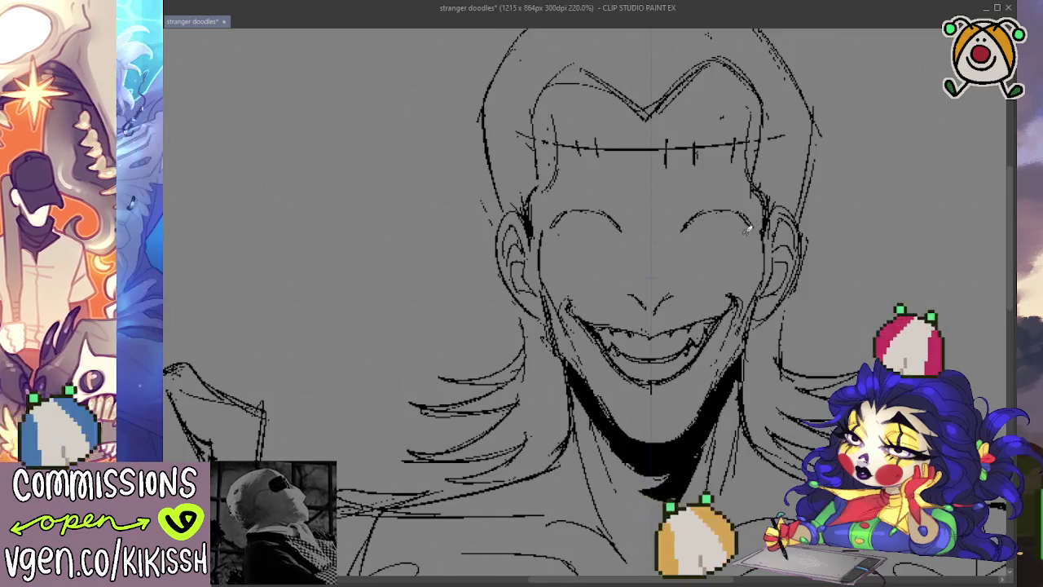
left_click_drag(567, 255, 608, 253)
left_click_drag(695, 255, 738, 249)
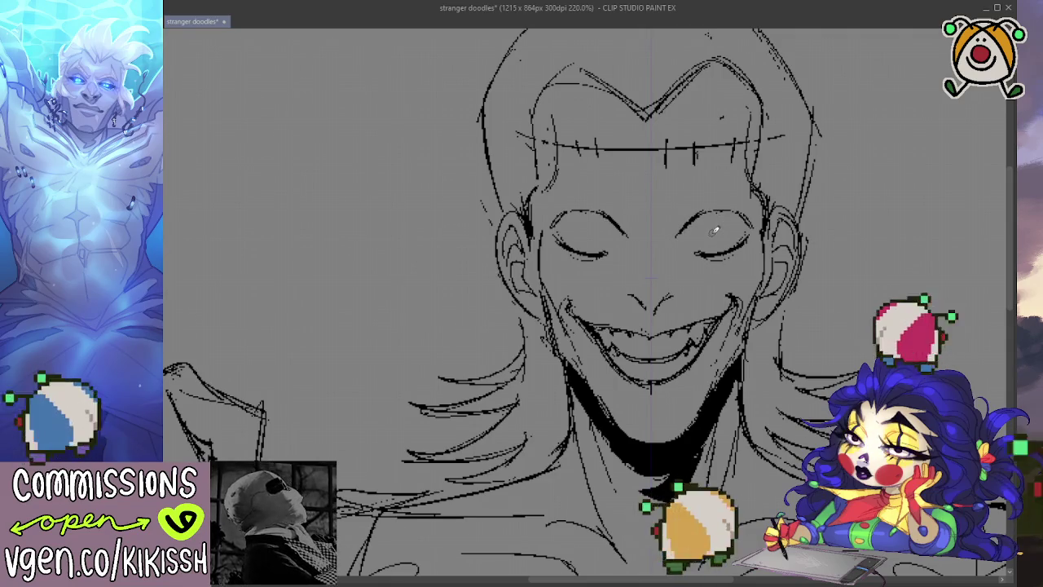
left_click_drag(714, 232, 716, 236)
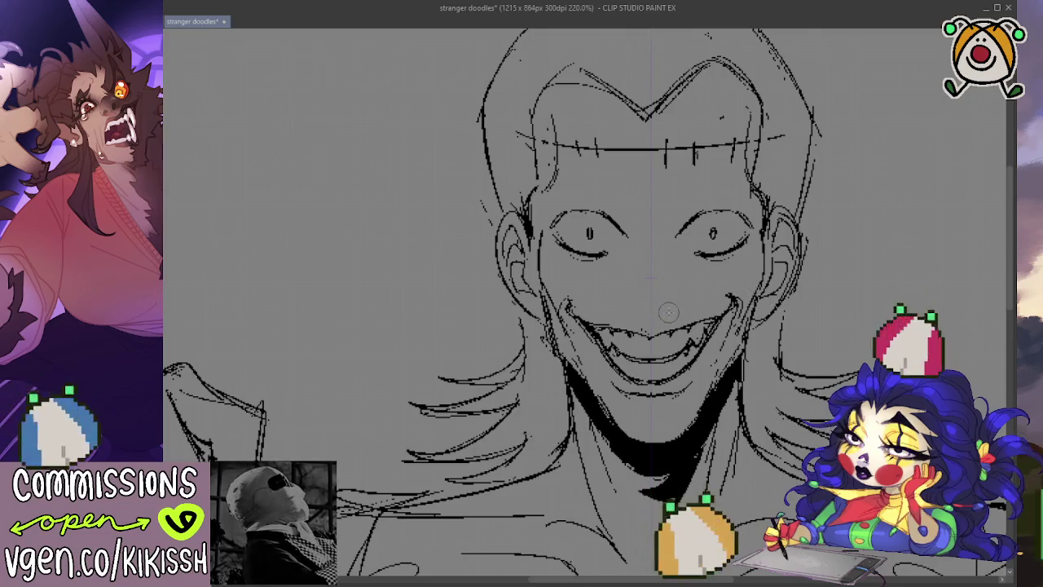
left_click_drag(625, 305, 682, 304)
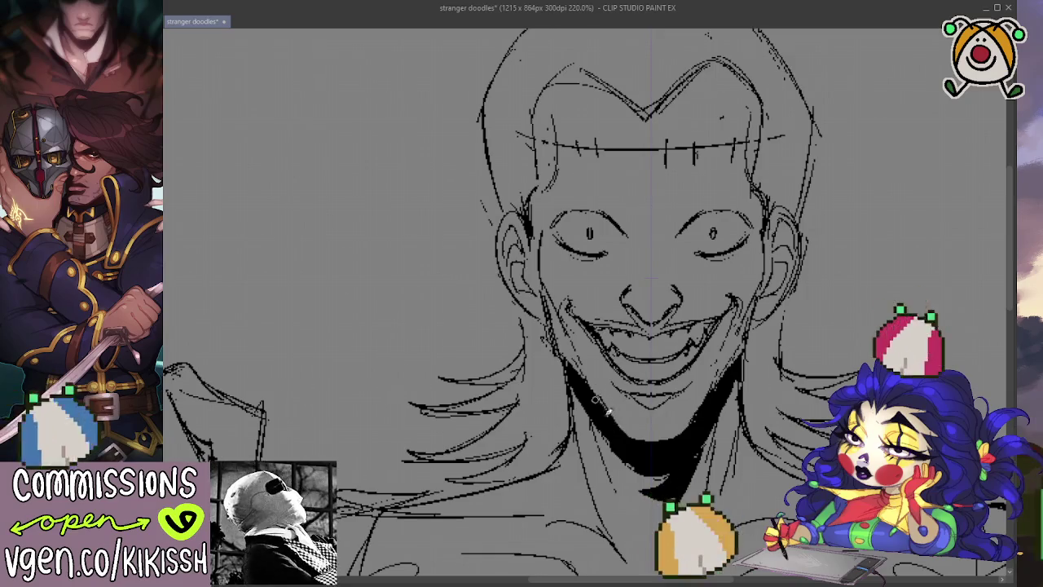
left_click_drag(705, 251, 717, 259)
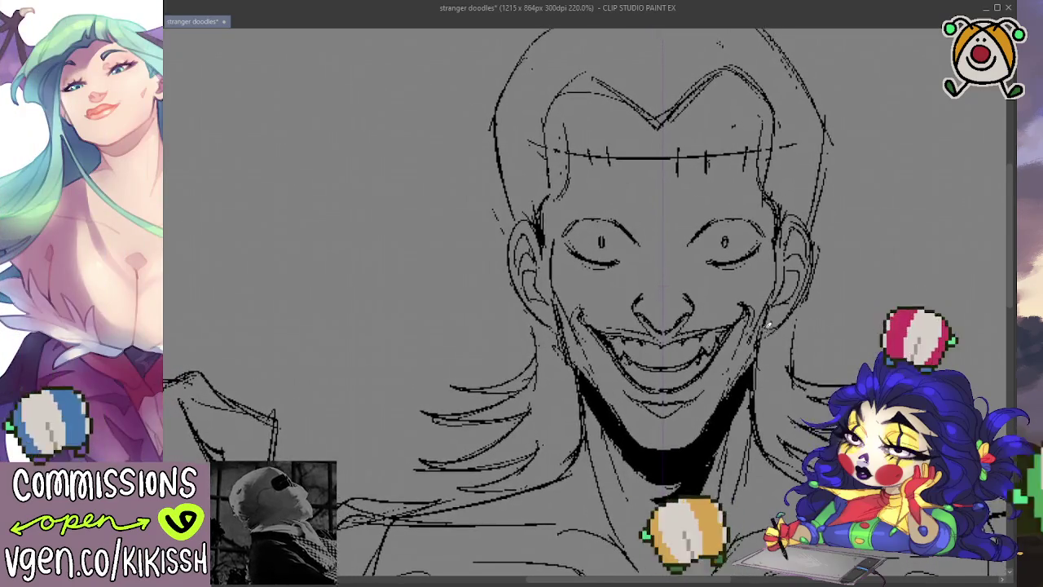
Undo the pupils so both eyes read closed, checking the face zoomed out and in.
key("ctrl+z")
scroll(730, 243, "down", 1)
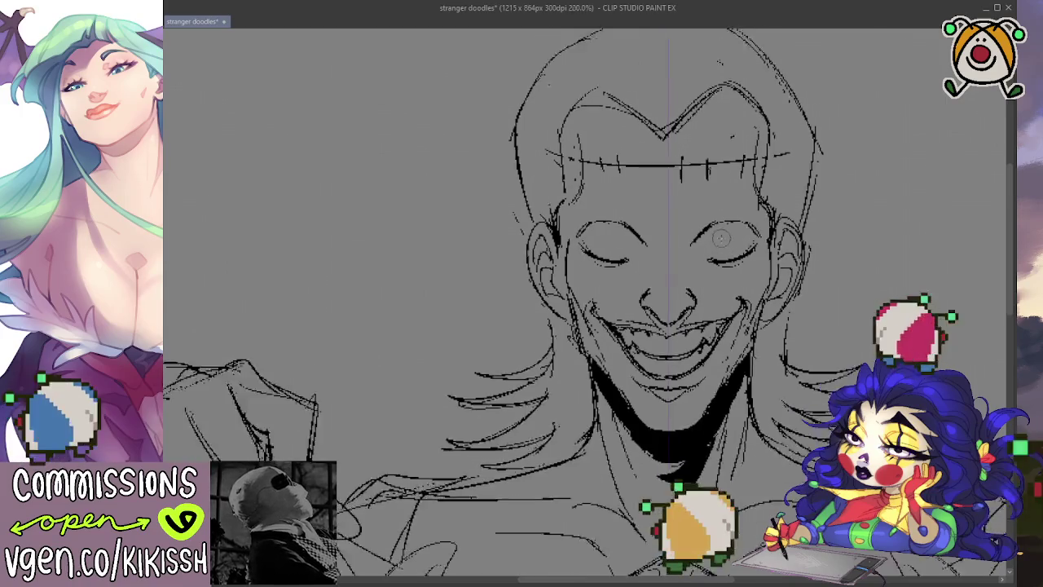
scroll(734, 238, "down", 1)
scroll(737, 232, "down", 1)
scroll(743, 222, "down", 2)
scroll(743, 222, "up", 2)
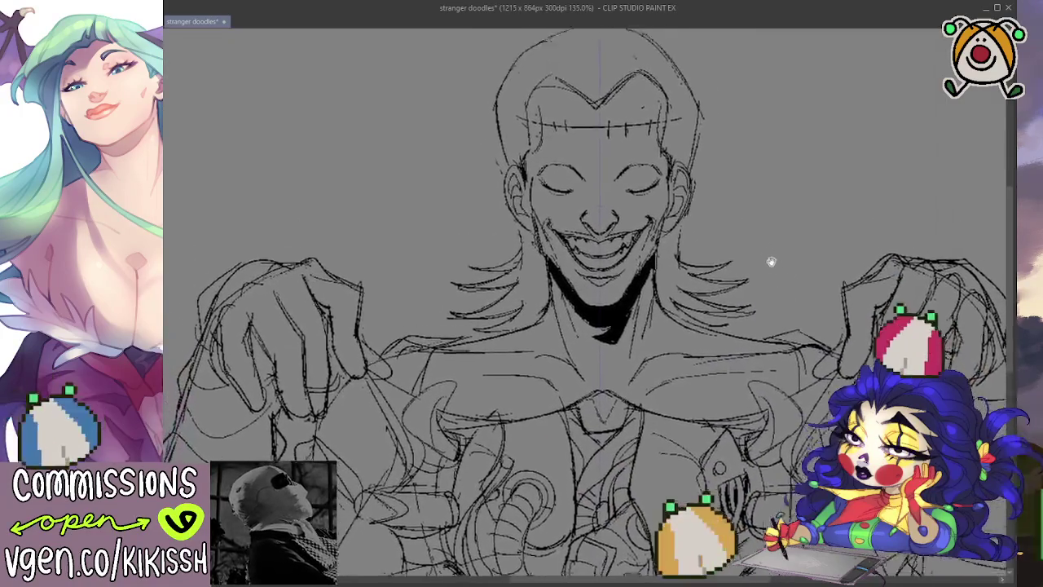
scroll(621, 169, "up", 2)
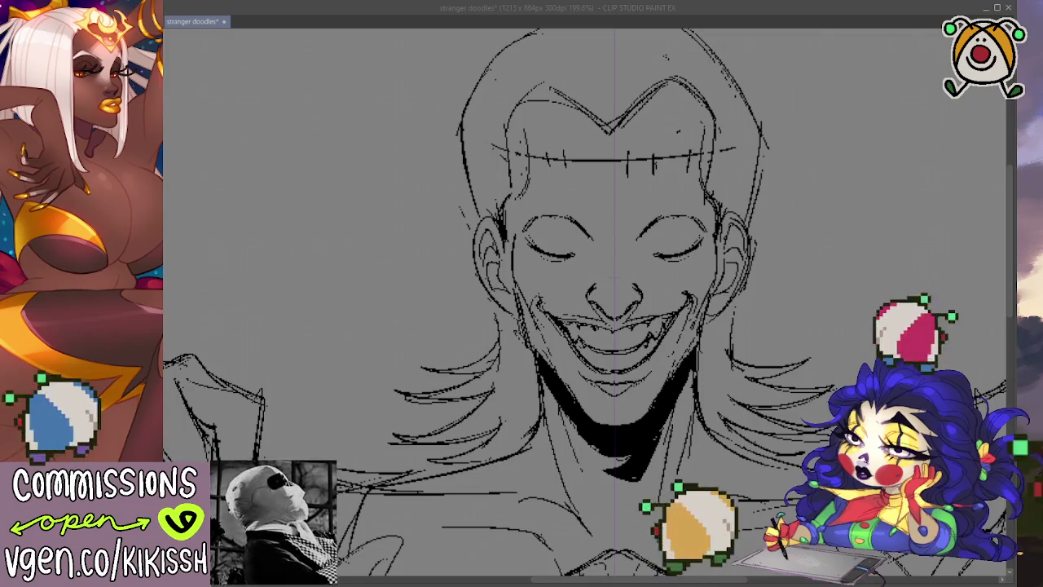
key("alt+Tab")
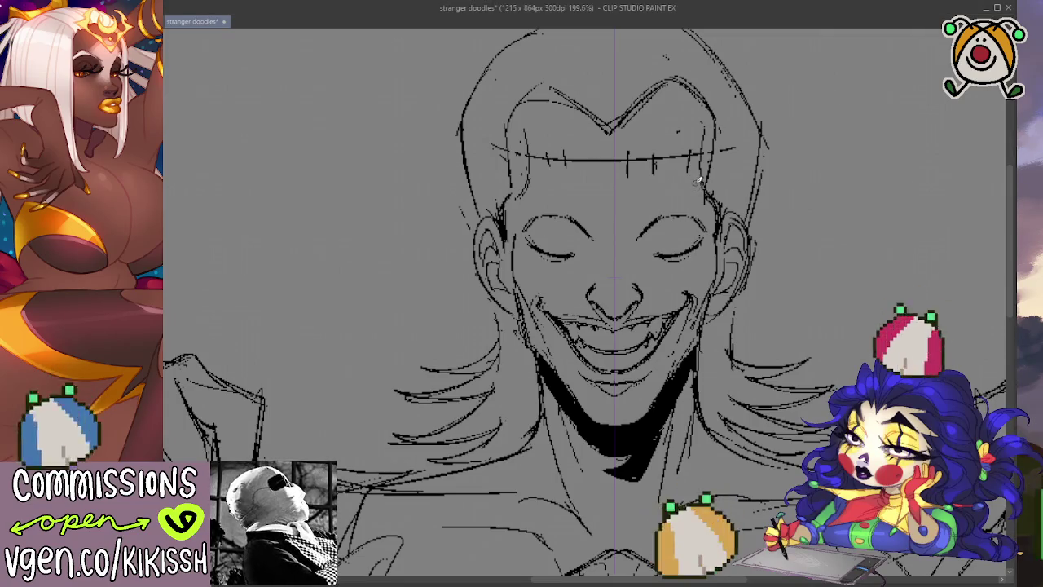
Draw angled angry eyebrows above the closed eyes and discard a hair-peak stroke.
left_click_drag(546, 179, 598, 228)
mouse_move(685, 175)
left_mouse_down()
mouse_move(634, 224)
mouse_move(668, 197)
left_mouse_up()
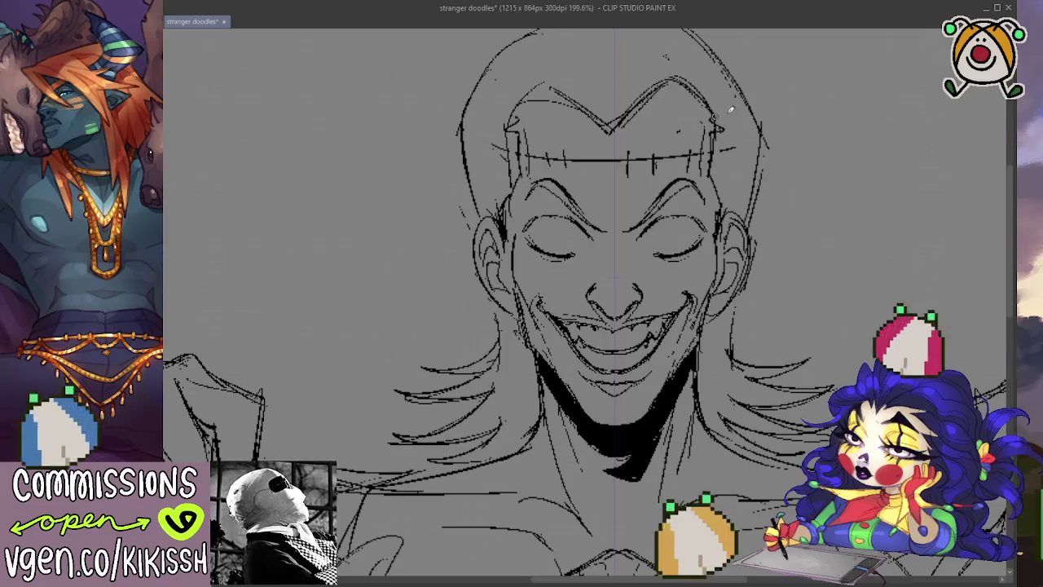
left_click_drag(700, 88, 670, 77)
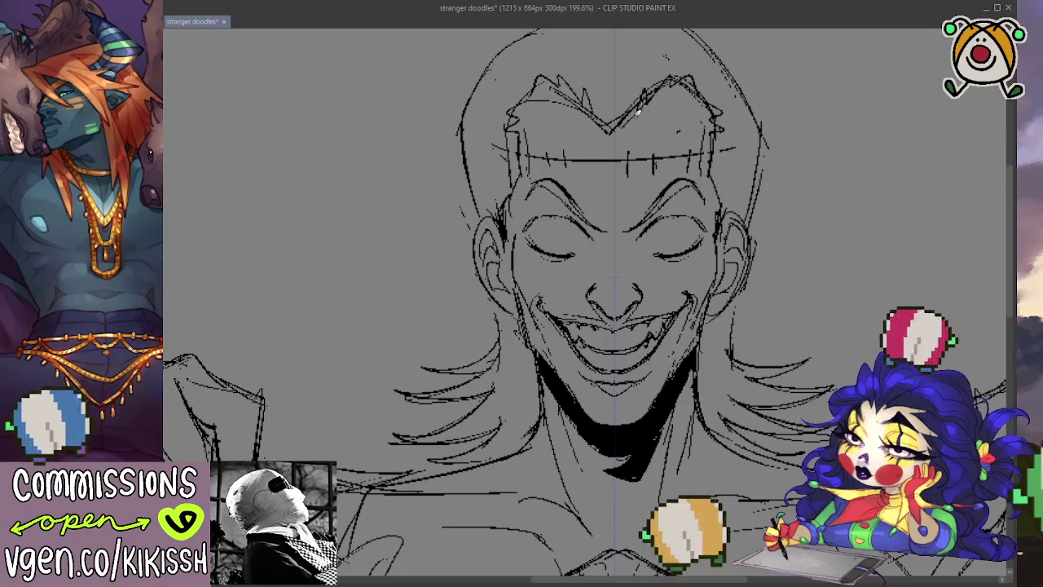
key("ctrl+z")
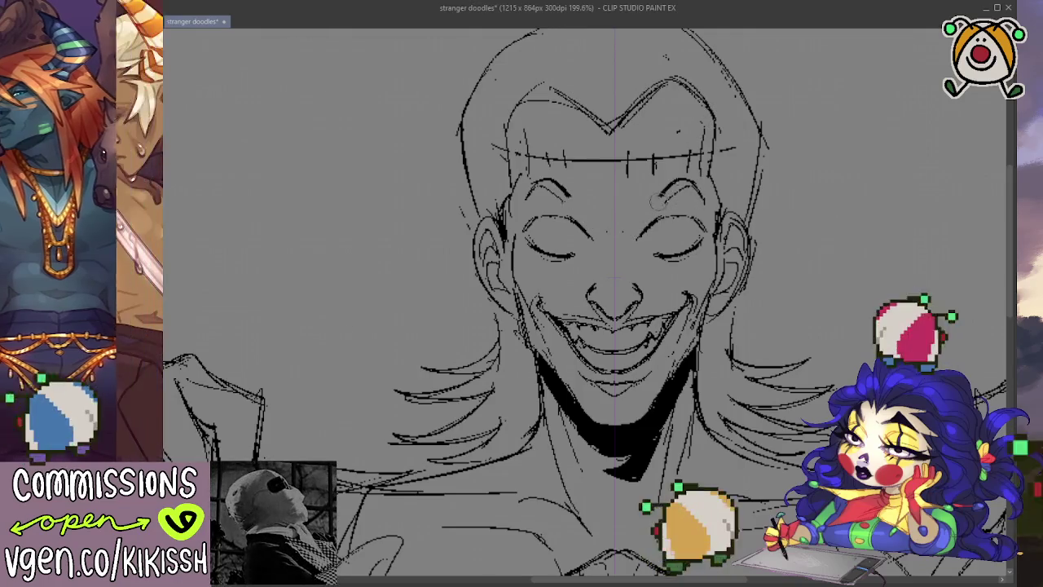
Undo the forehead line and its stitch marks, then discard a mirrored eyebrow pair.
key("ctrl+z")
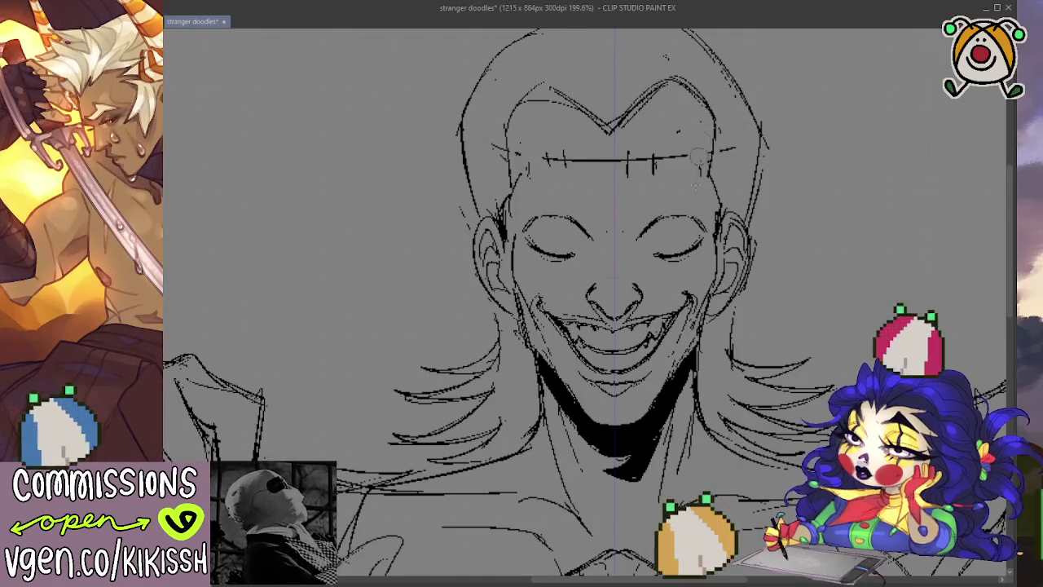
key("ctrl+z")
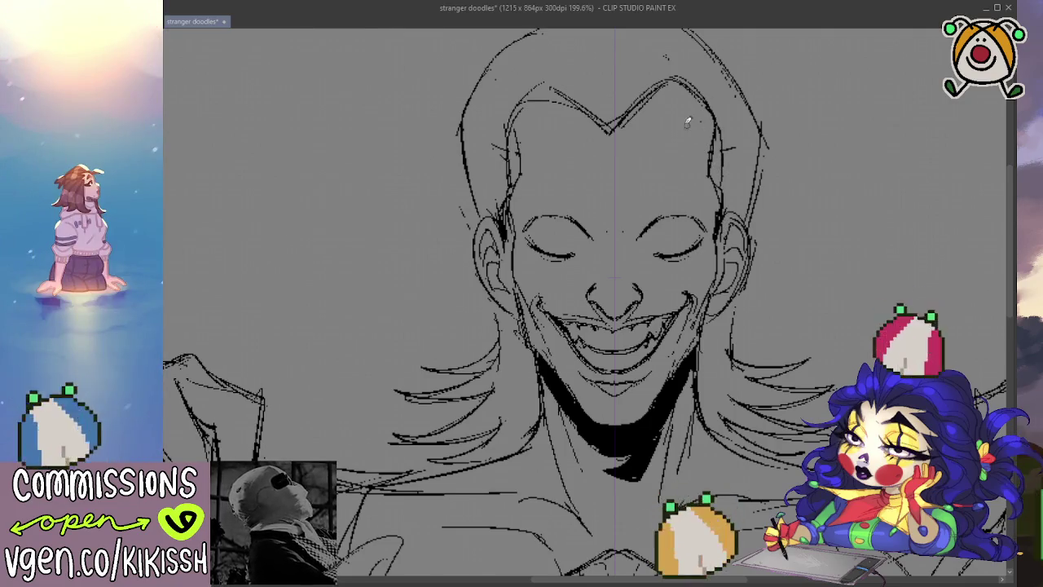
left_click_drag(686, 195, 645, 220)
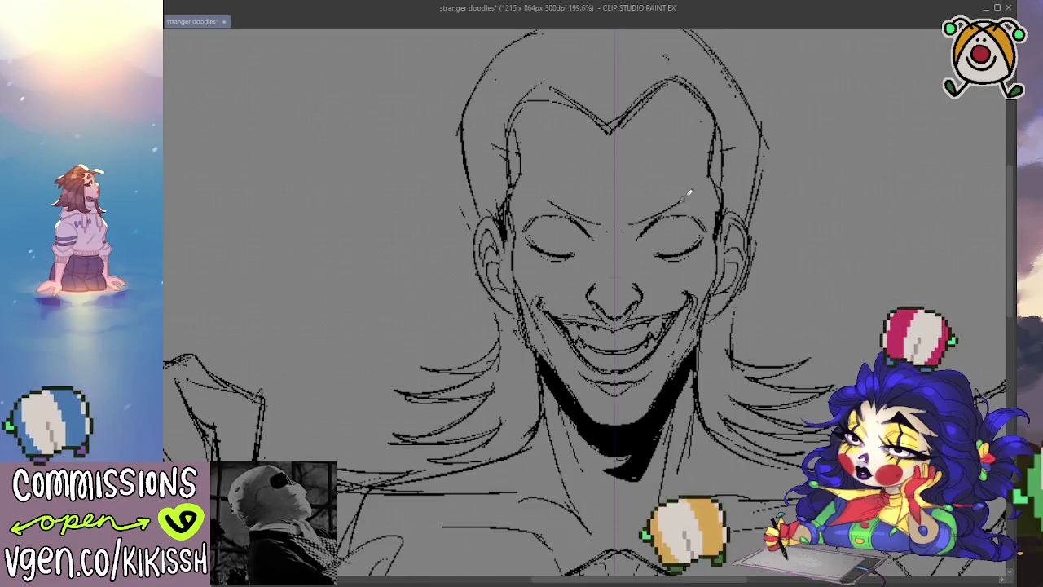
key("ctrl+z")
Sketch a light brow above the right eye, comparing versions with undo and redo.
mouse_move(691, 186)
left_mouse_down()
mouse_move(670, 204)
mouse_move(683, 162)
left_mouse_up()
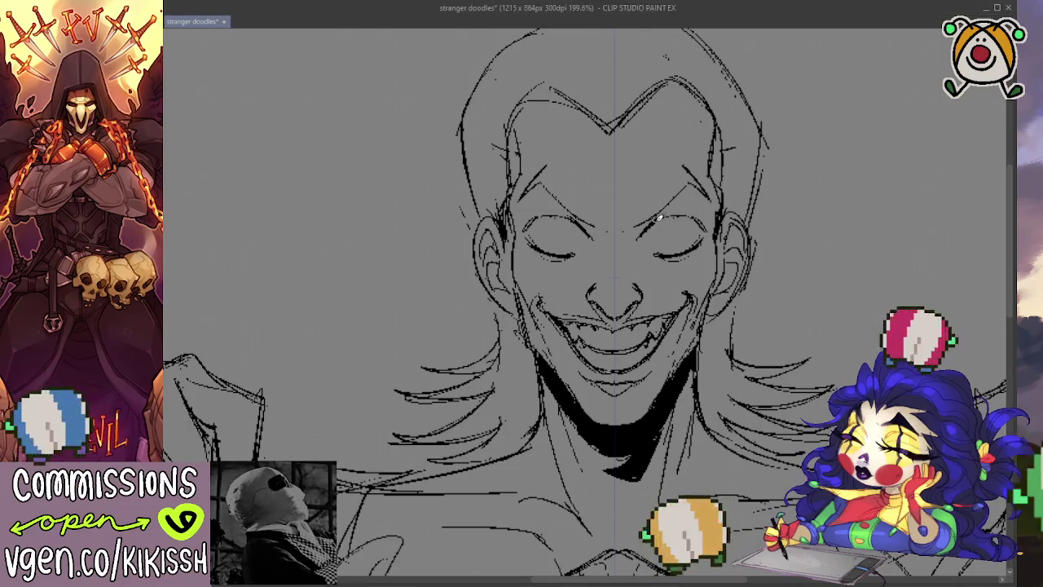
key("ctrl+z")
key("ctrl+z")
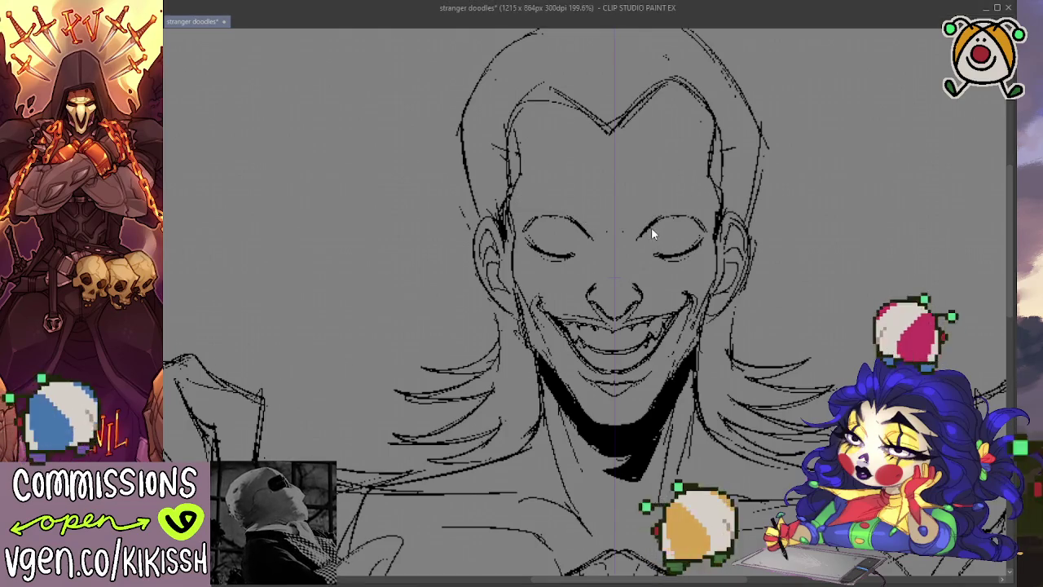
key("ctrl+y")
key("ctrl+z")
key("ctrl+y")
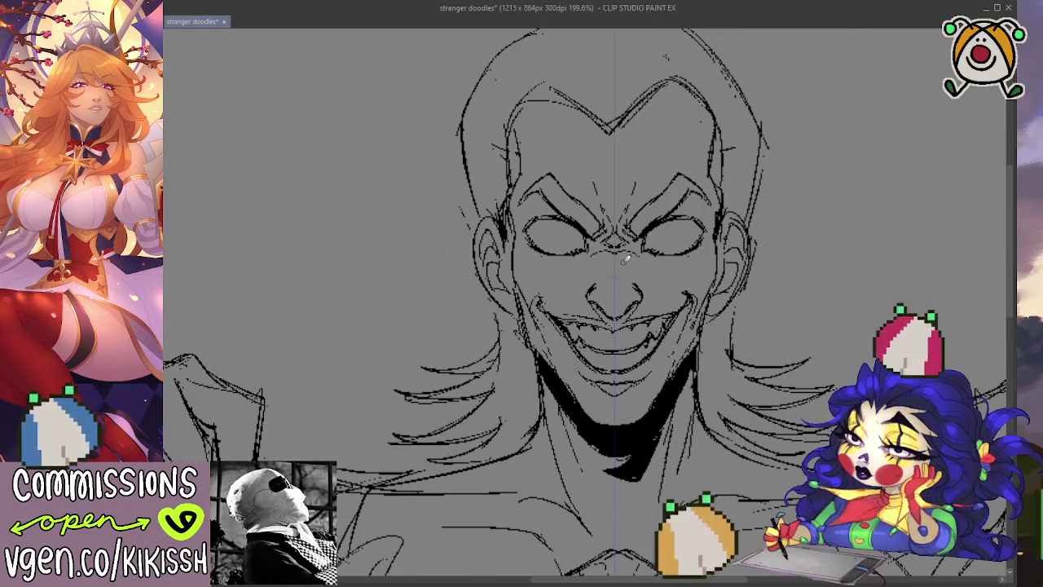
Zoom out slightly to review the angry brows and wide-open almond eyes.
scroll(692, 252, "down", 2)
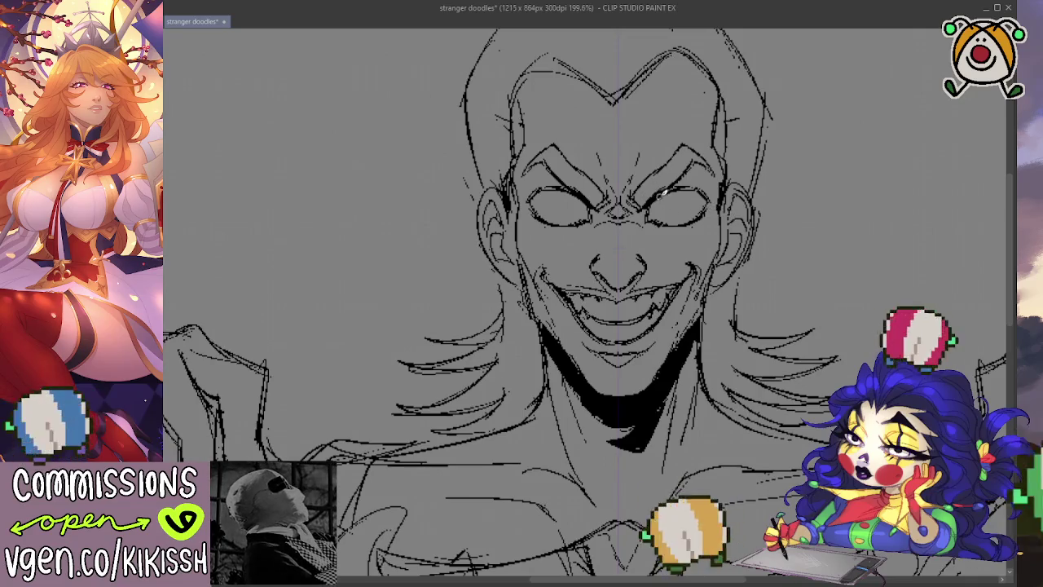
Zoom in on the eyes for the irises and dot pupils, then back out.
scroll(693, 179, "up", 1)
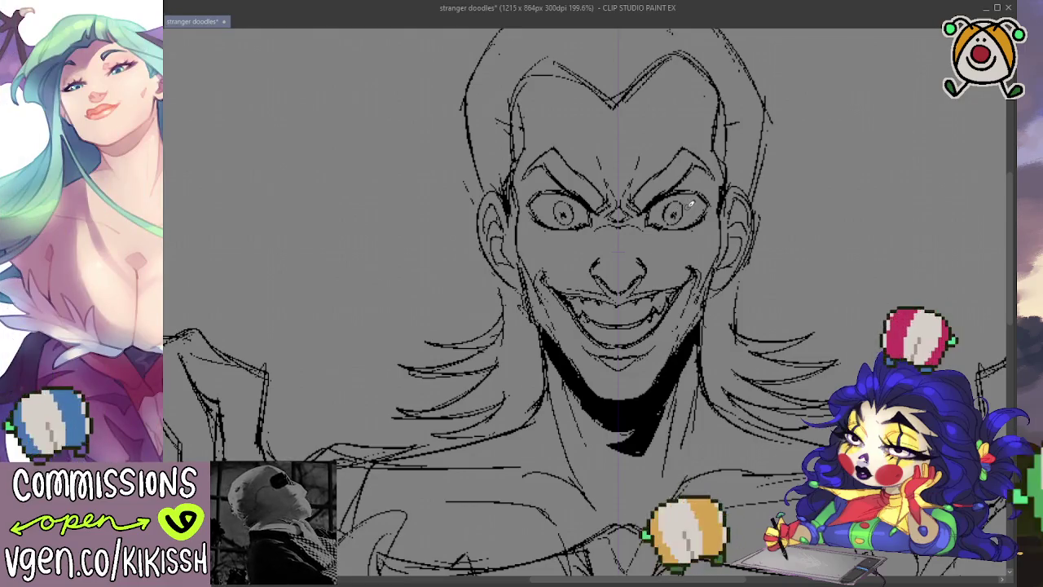
scroll(789, 176, "down", 1)
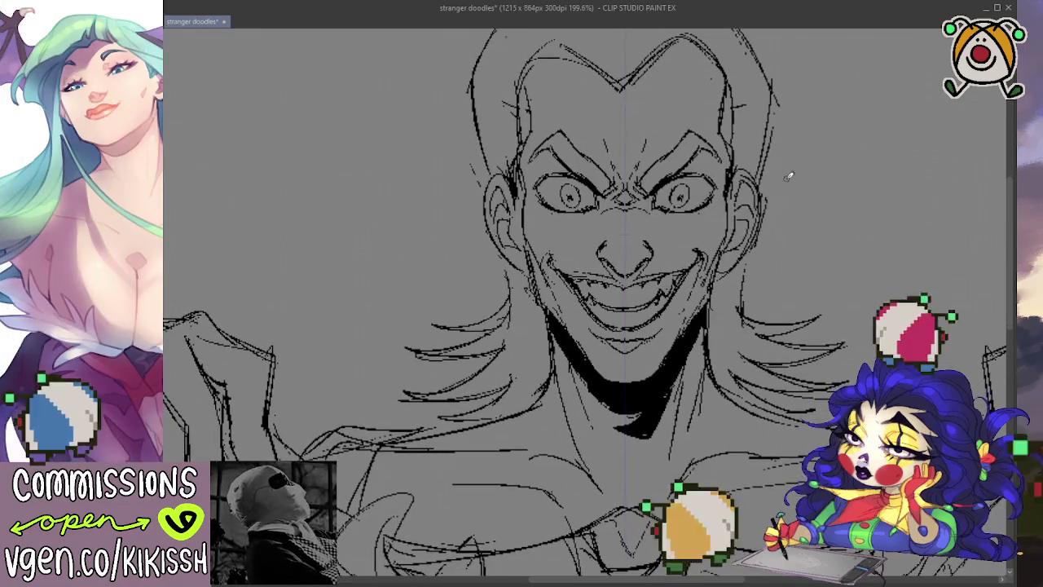
Zoom out to about 109% and pan to centre the figure and opened chest.
scroll(782, 174, "down", 1)
scroll(787, 204, "down", 1)
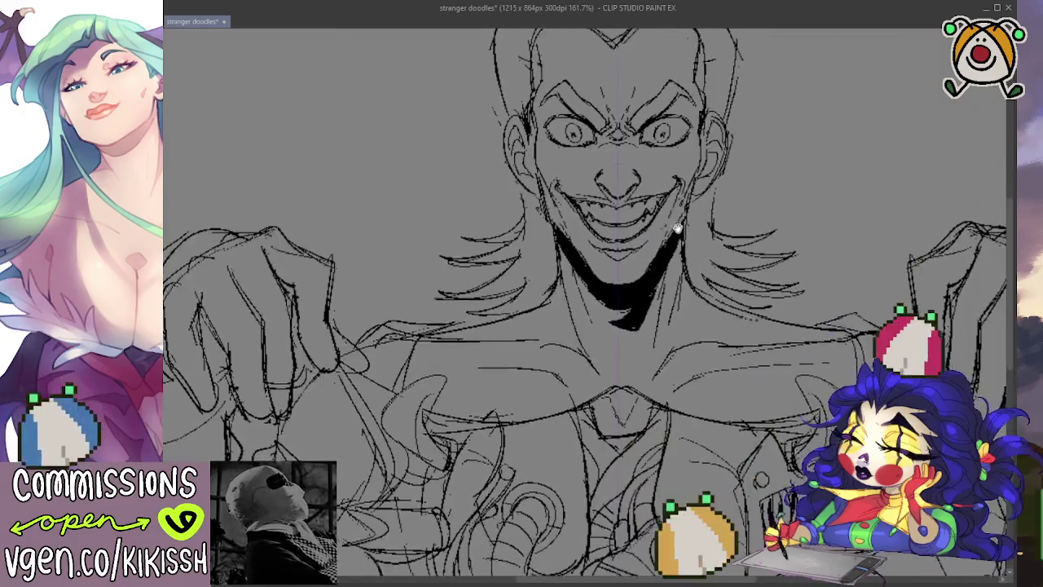
scroll(795, 245, "down", 2)
scroll(805, 293, "down", 1)
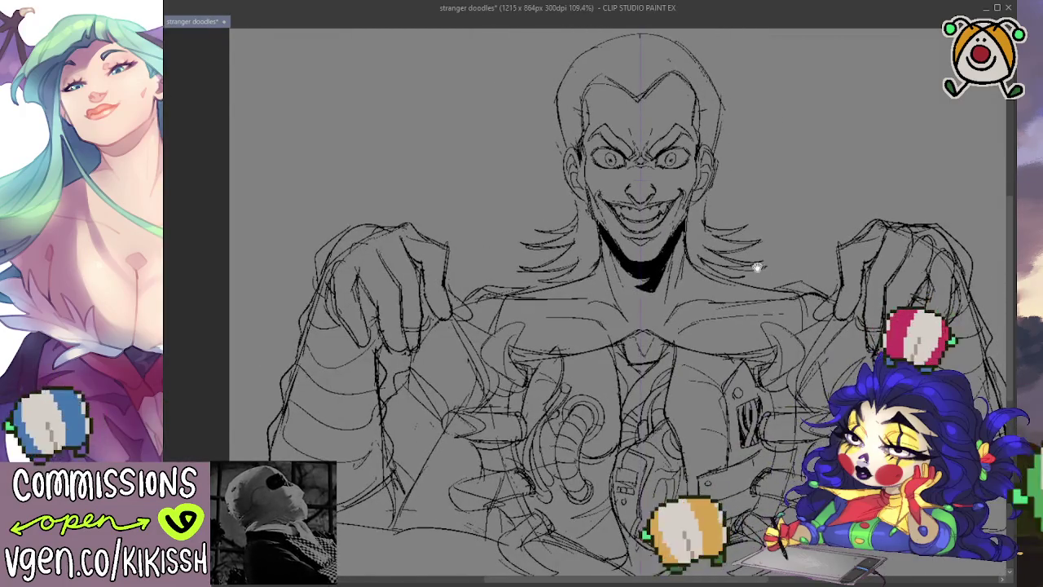
left_click_drag(757, 266, 765, 279)
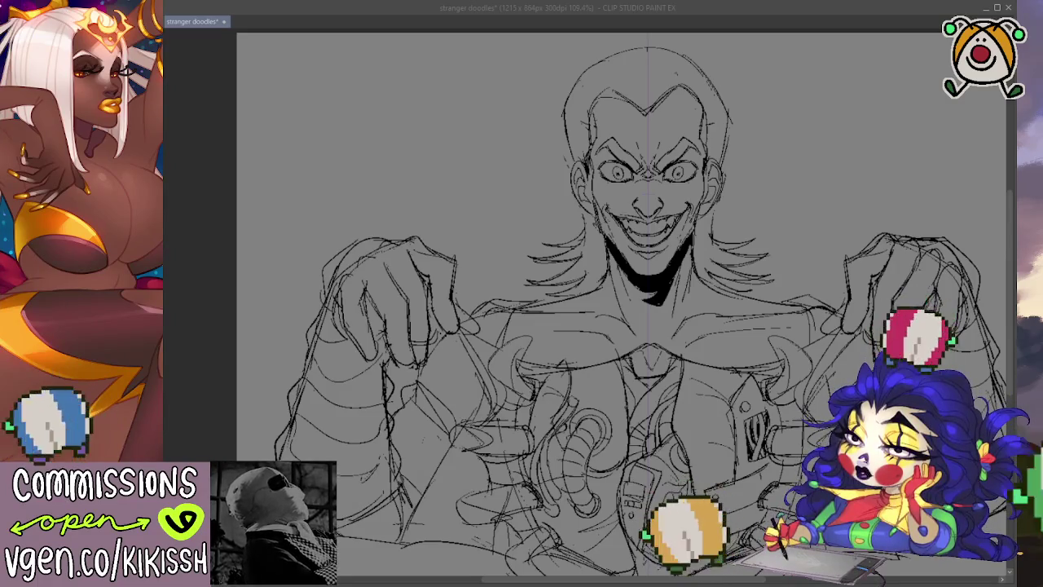
left_click(729, 109)
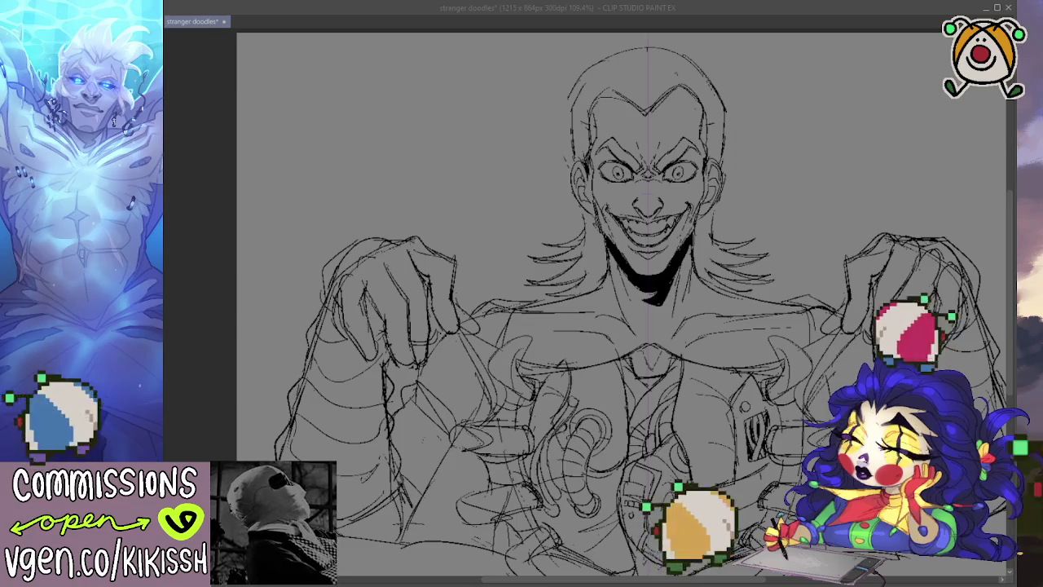
left_click_drag(619, 326, 576, 332)
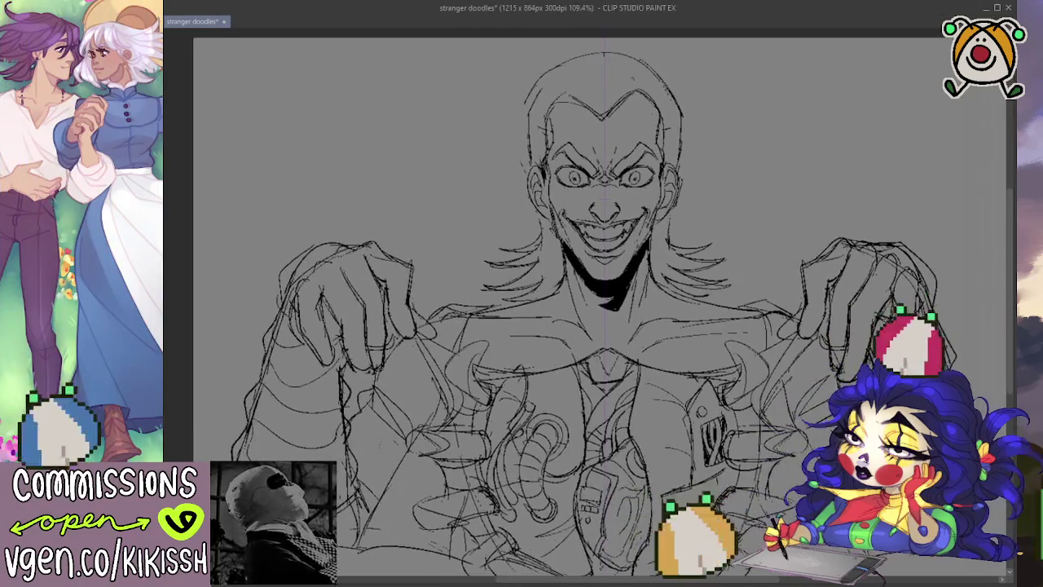
scroll(638, 189, "up", 1)
scroll(638, 190, "up", 1)
scroll(638, 189, "up", 1)
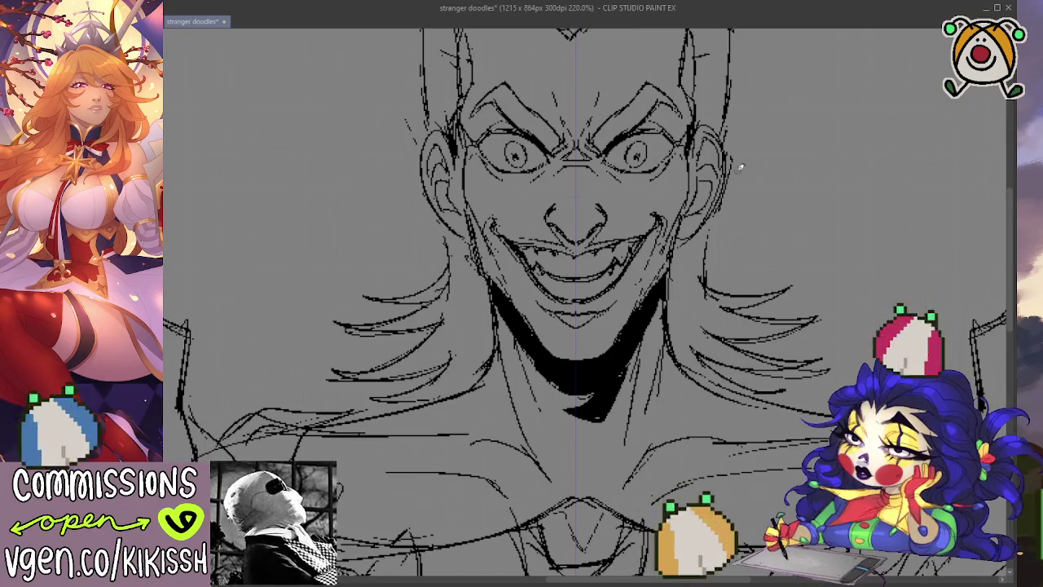
scroll(740, 168, "down", 4)
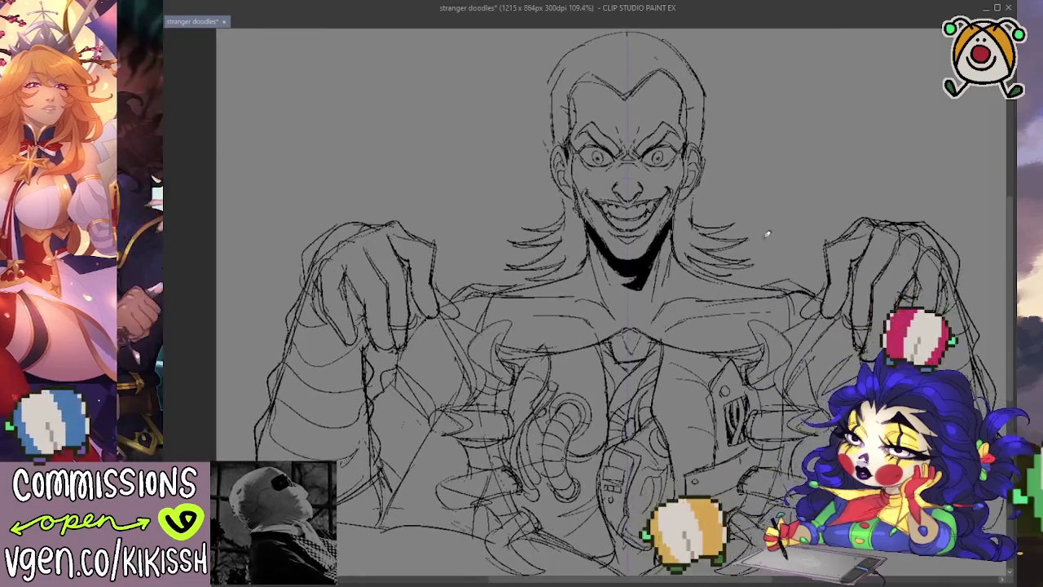
scroll(767, 234, "up", 2)
scroll(659, 206, "up", 1)
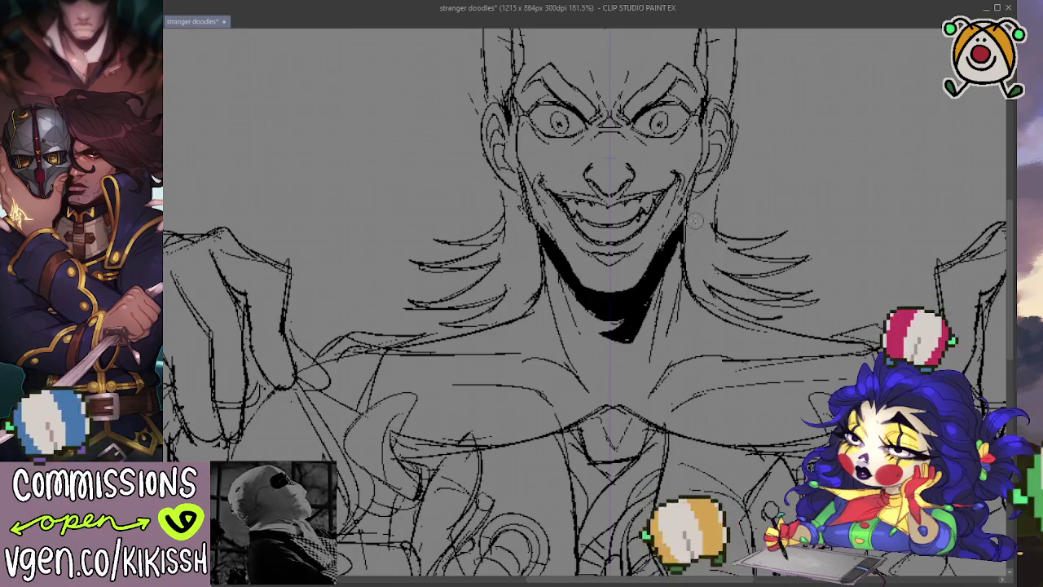
scroll(694, 221, "up", 1)
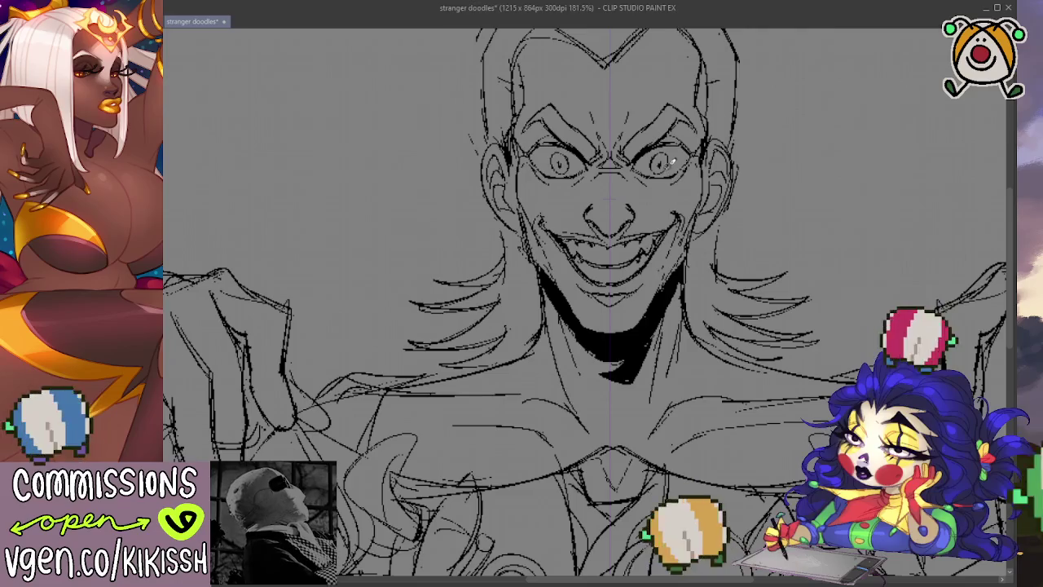
left_click_drag(754, 366, 757, 279)
scroll(758, 277, "down", 3)
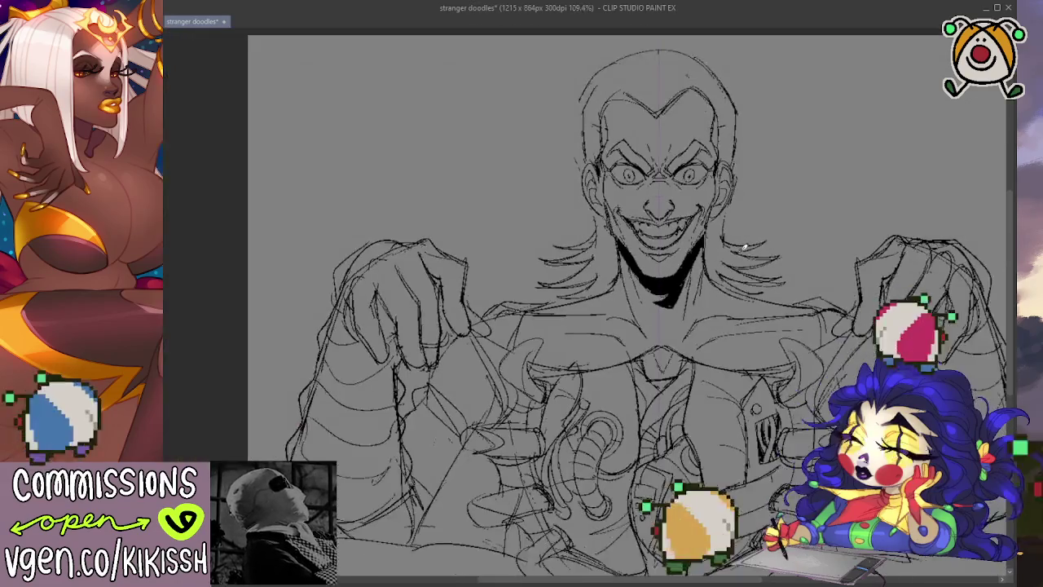
scroll(770, 303, "down", 2)
scroll(770, 307, "up", 1)
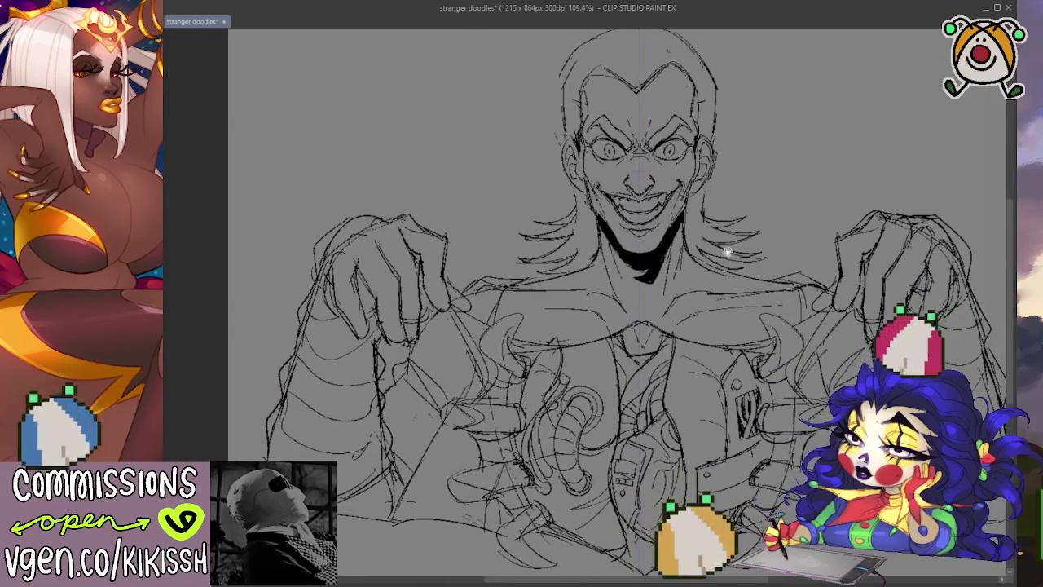
scroll(723, 249, "up", 2)
scroll(717, 277, "up", 2)
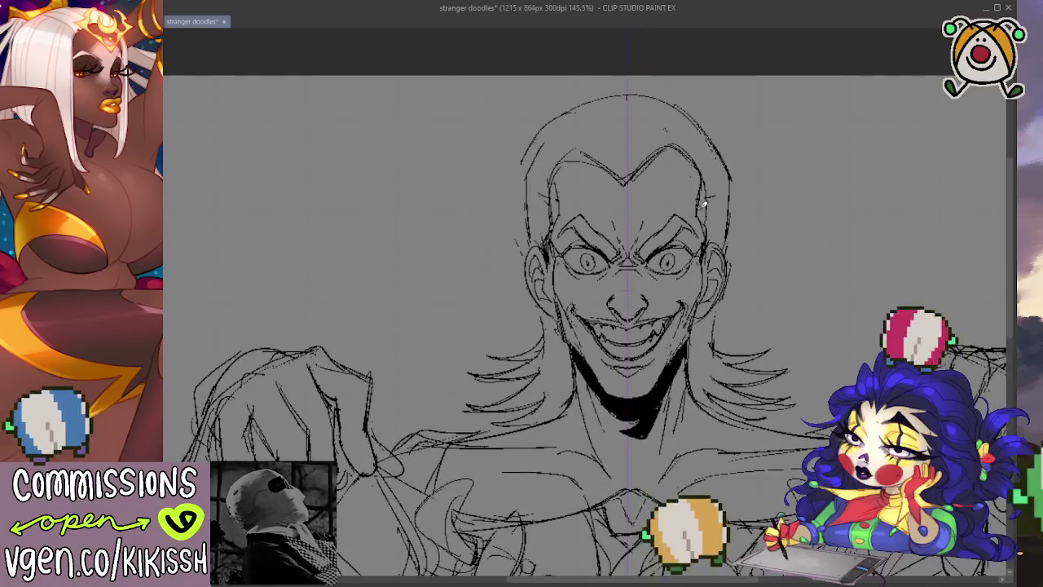
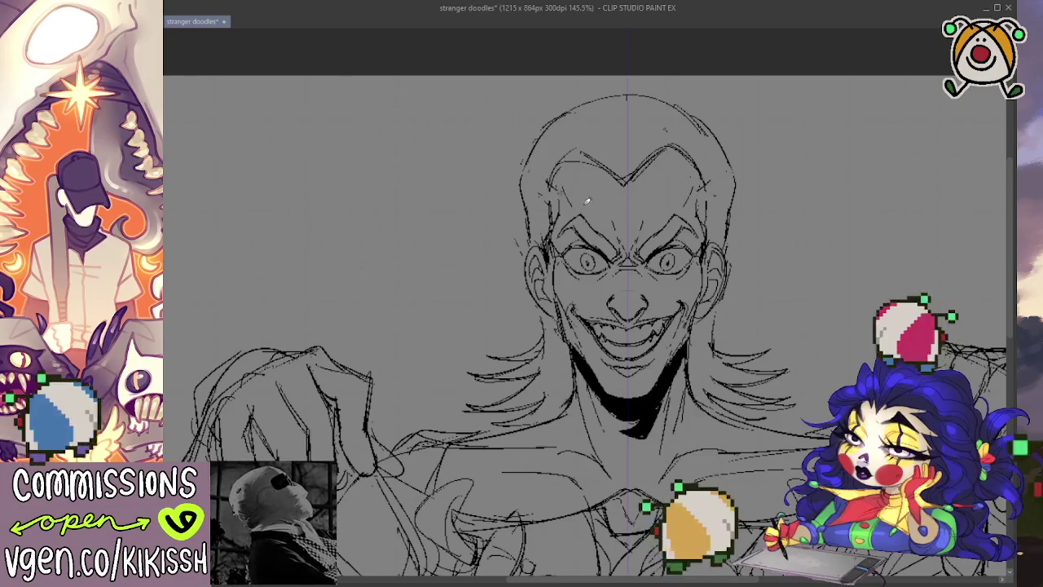
Ink a curved forehead line and a top-right hair strand, then hide the toolbars.
left_click_drag(552, 189, 702, 187)
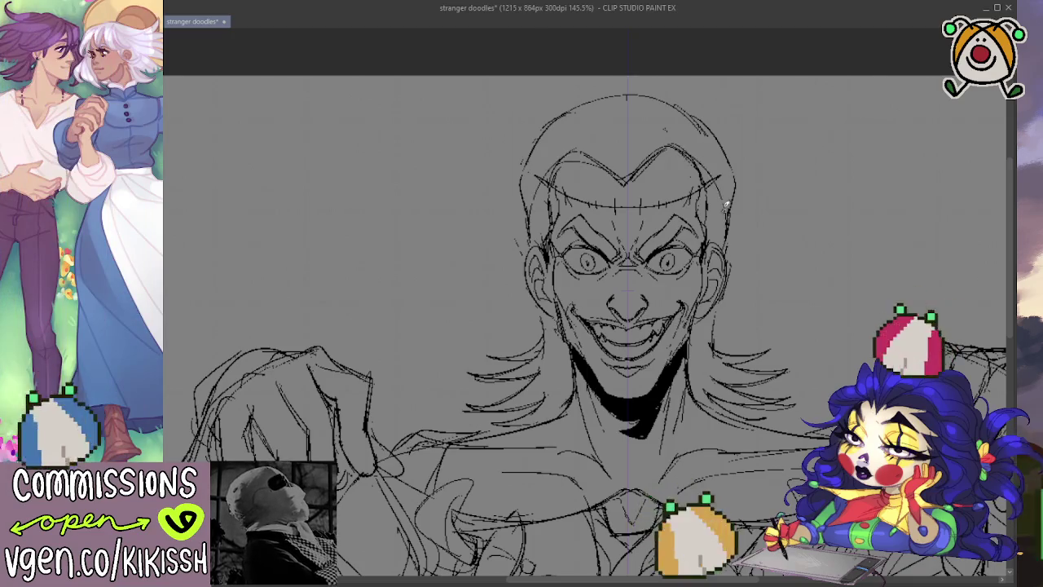
left_click_drag(652, 143, 677, 106)
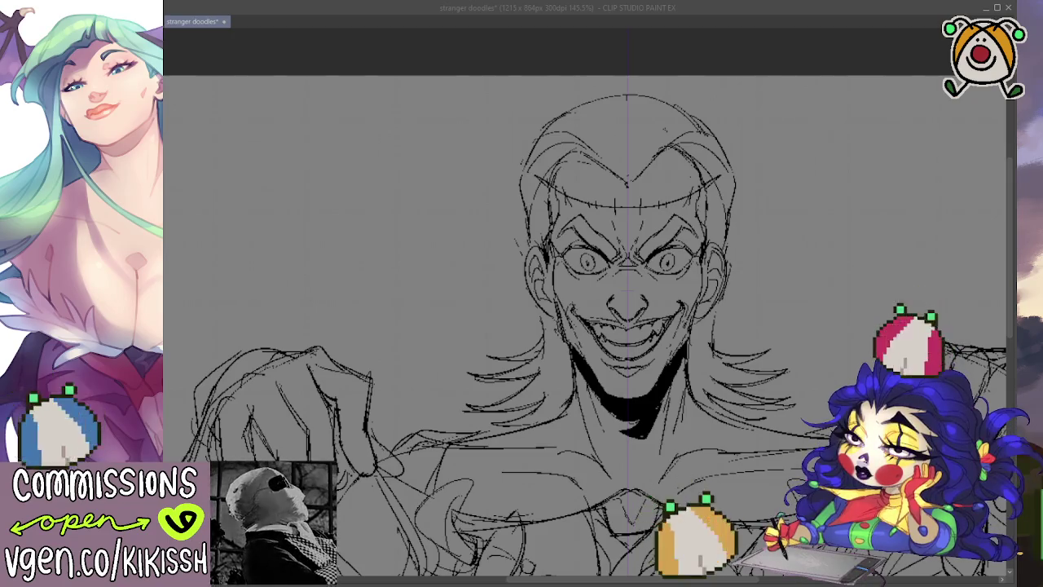
left_click(714, 324)
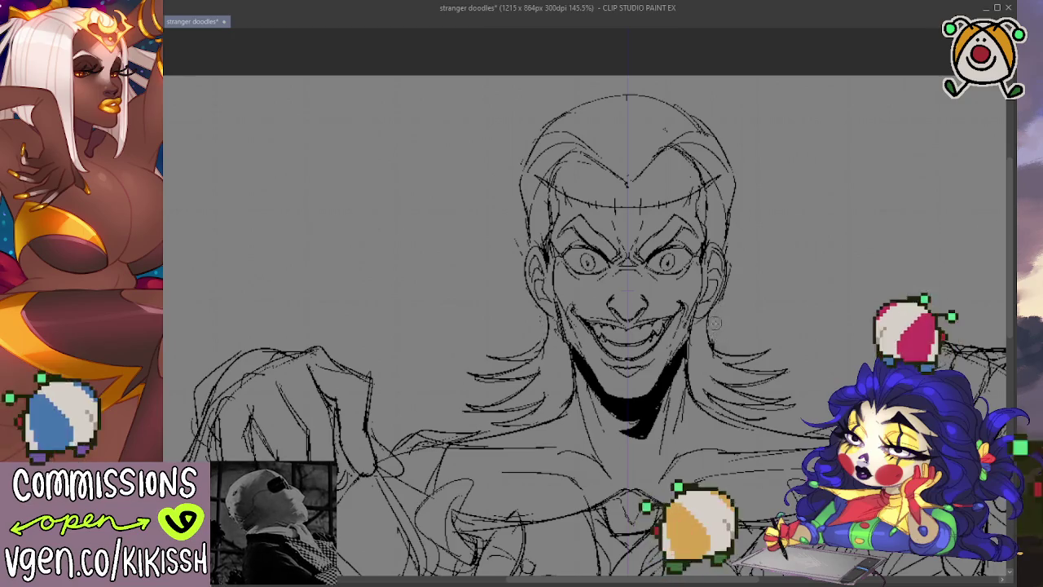
key("Tab")
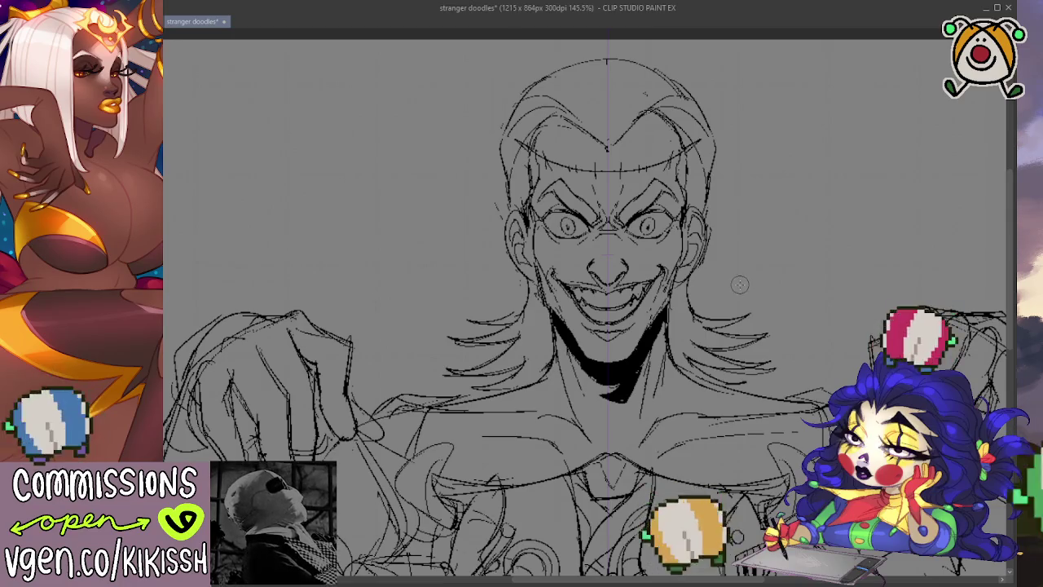
Undo the last two hair strokes and redraw mirrored hair strands beside the face.
scroll(736, 294, "down", 2)
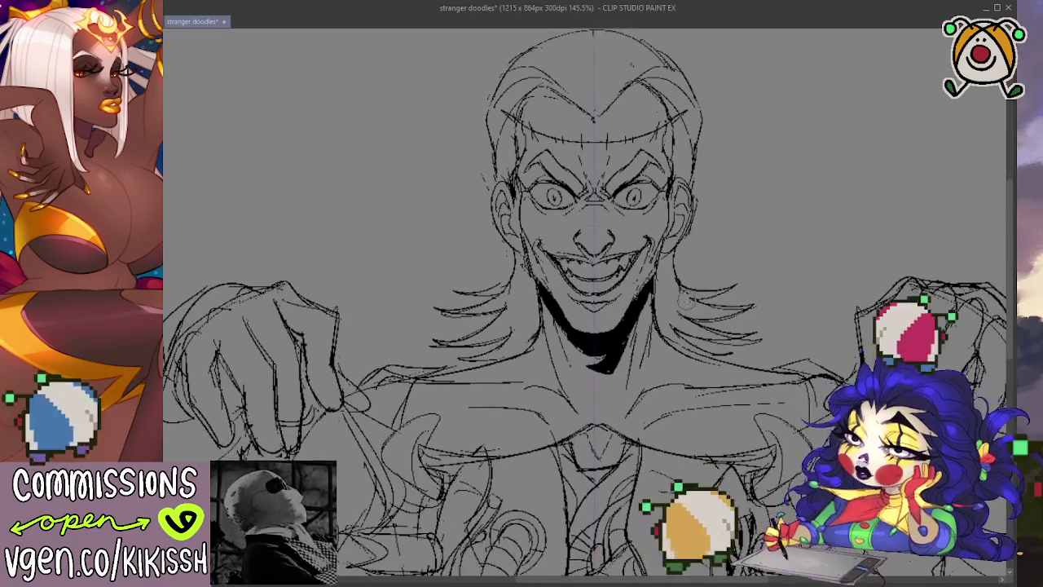
key("ctrl+z")
key("ctrl+z")
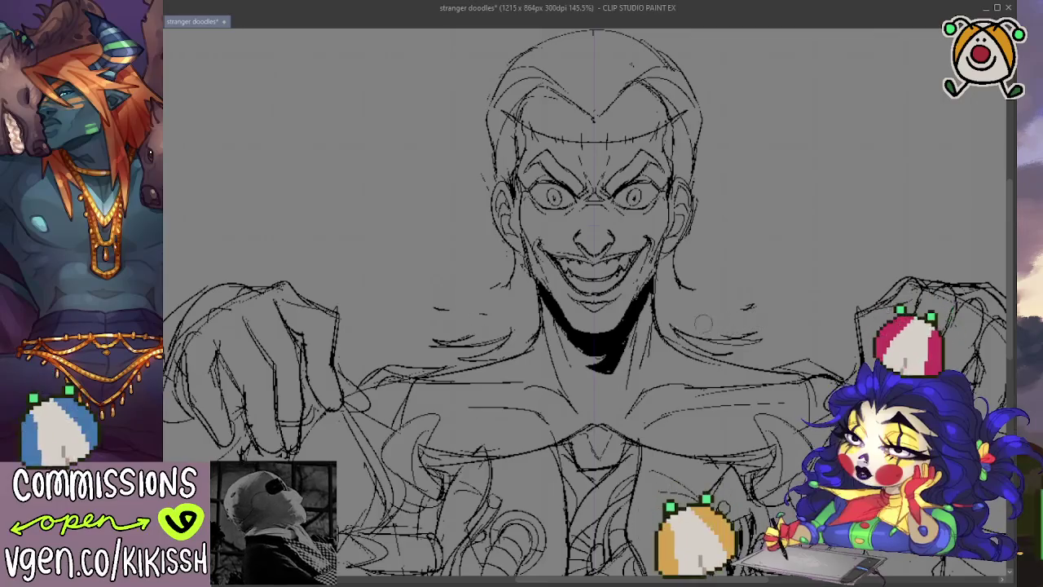
key("ctrl+z")
key("ctrl+z")
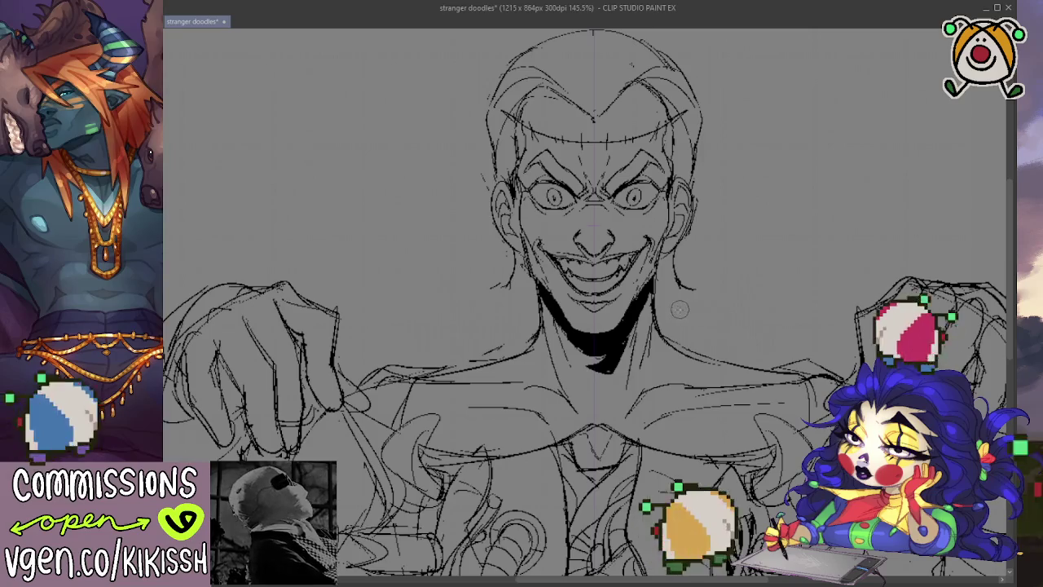
mouse_move(673, 275)
left_mouse_down()
mouse_move(714, 286)
mouse_move(724, 311)
mouse_move(685, 332)
mouse_move(725, 346)
left_mouse_up()
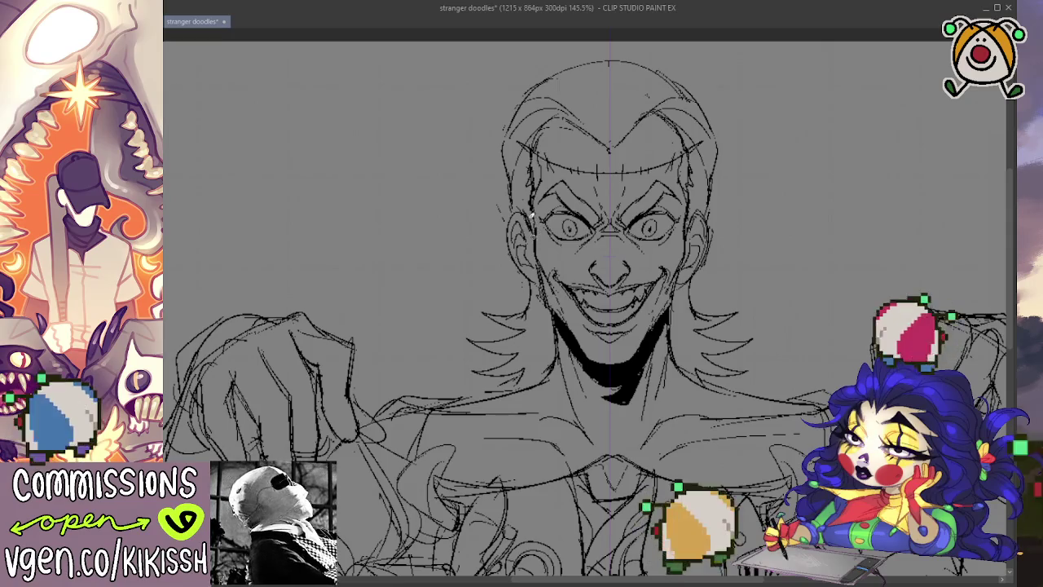
scroll(733, 247, "down", 1)
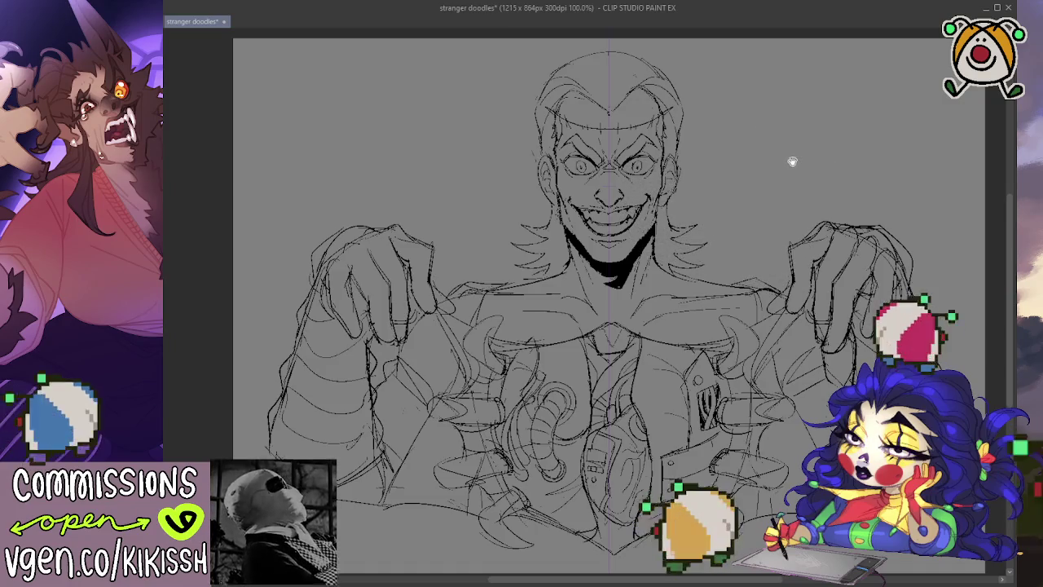
left_click_drag(792, 163, 769, 179)
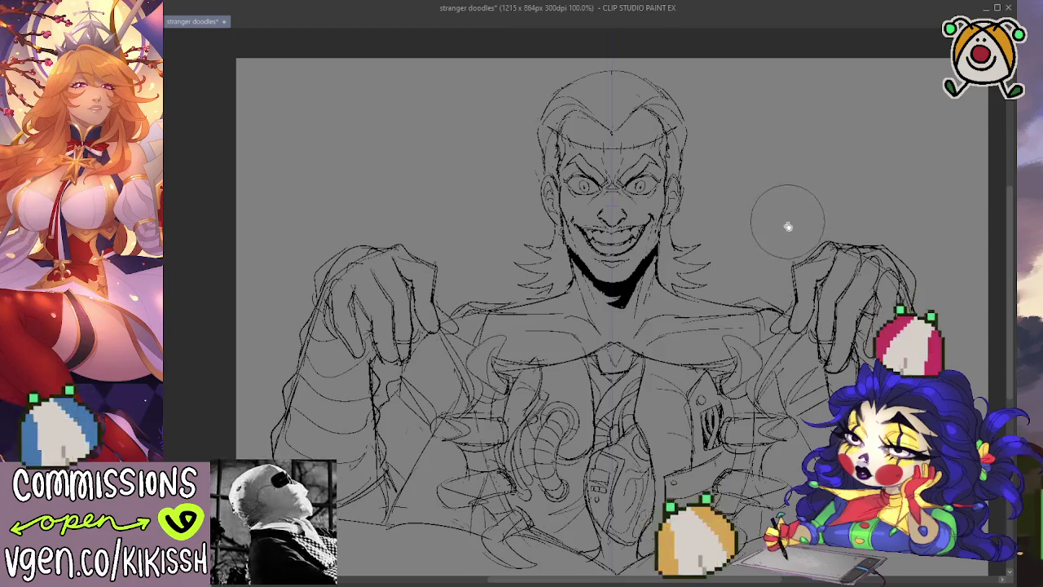
scroll(726, 212, "up", 3)
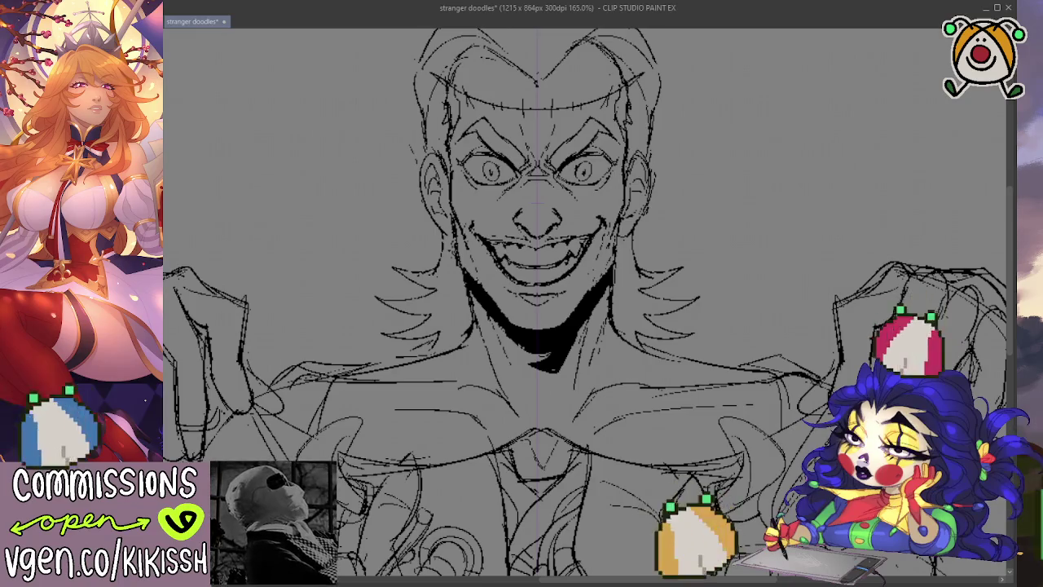
scroll(646, 226, "up", 2)
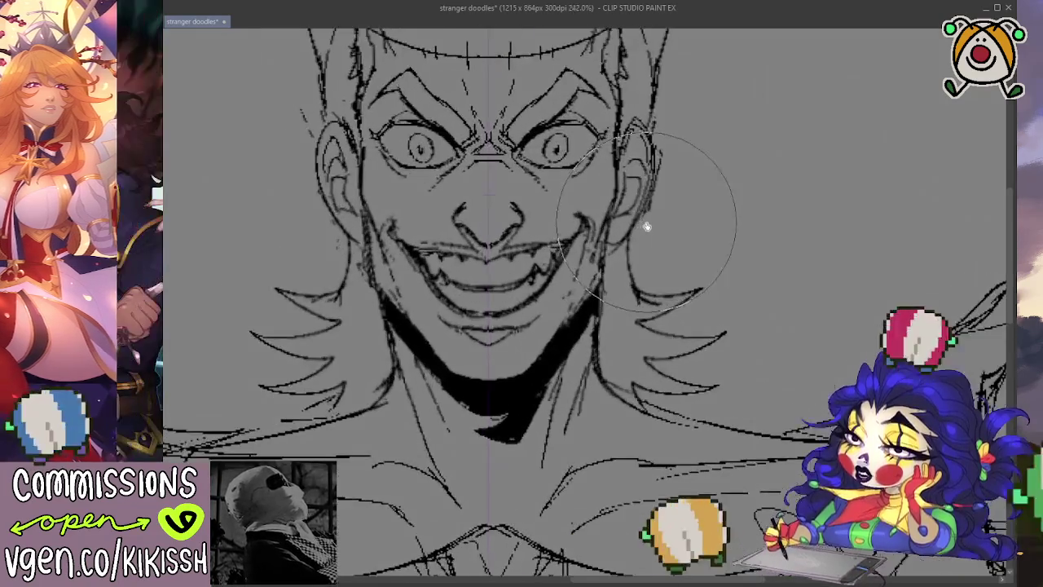
scroll(710, 273, "up", 1)
scroll(693, 302, "up", 1)
scroll(815, 330, "up", 1)
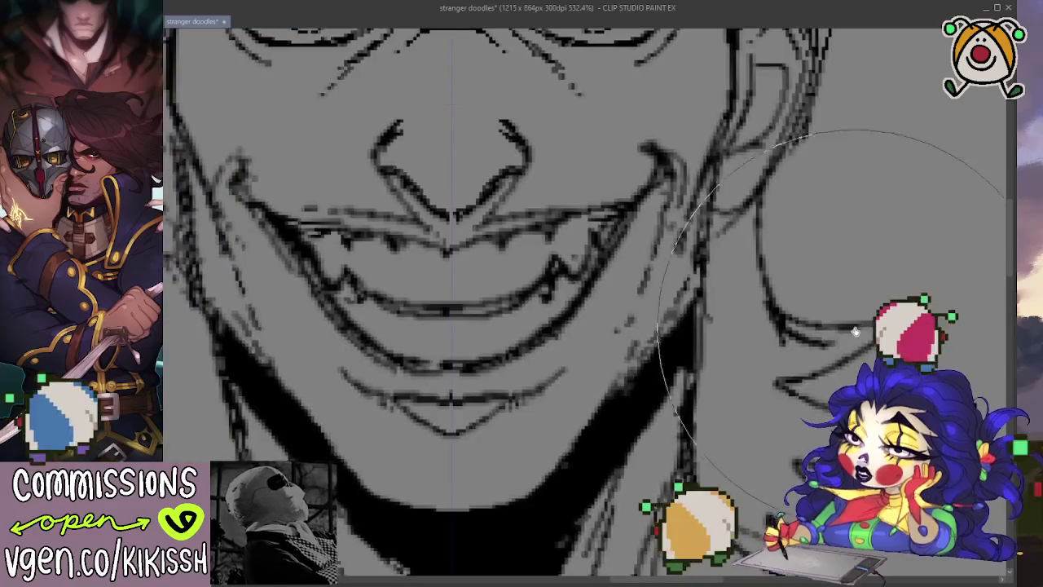
scroll(855, 326, "down", 2)
scroll(856, 318, "down", 1)
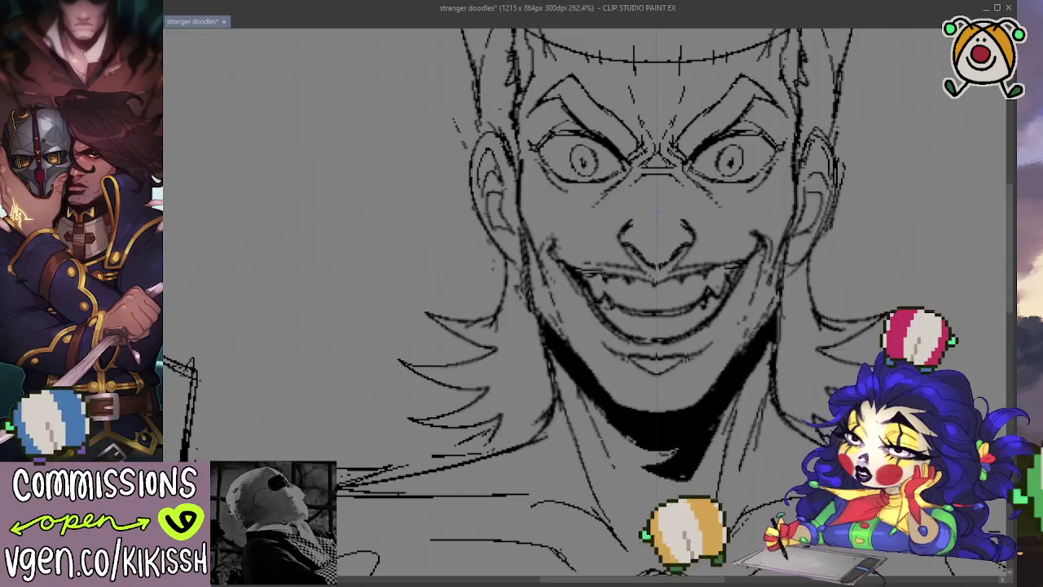
scroll(489, 189, "down", 1)
scroll(827, 299, "down", 1)
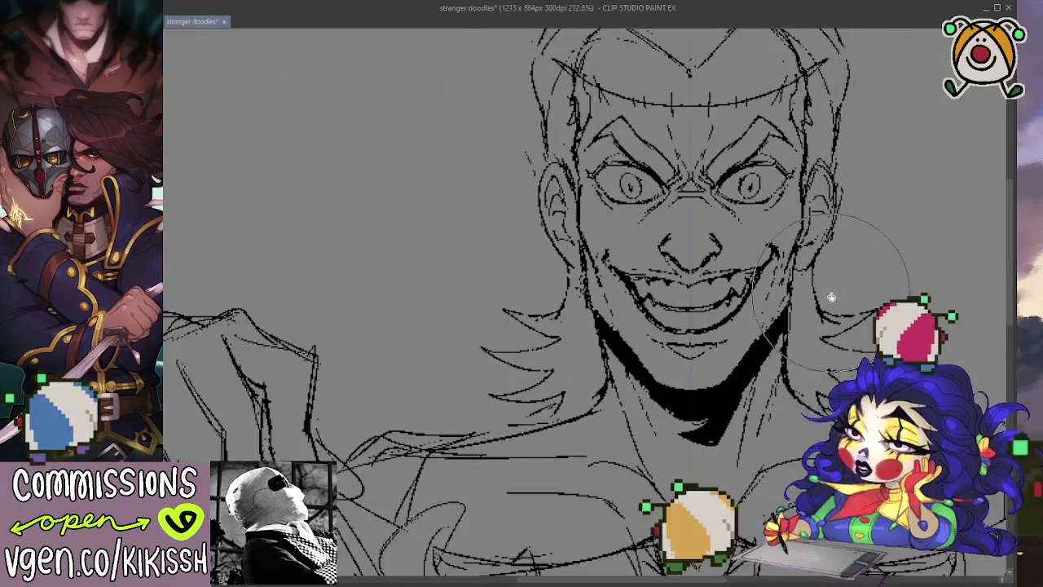
scroll(883, 307, "down", 1)
scroll(747, 277, "down", 1)
scroll(753, 258, "down", 1)
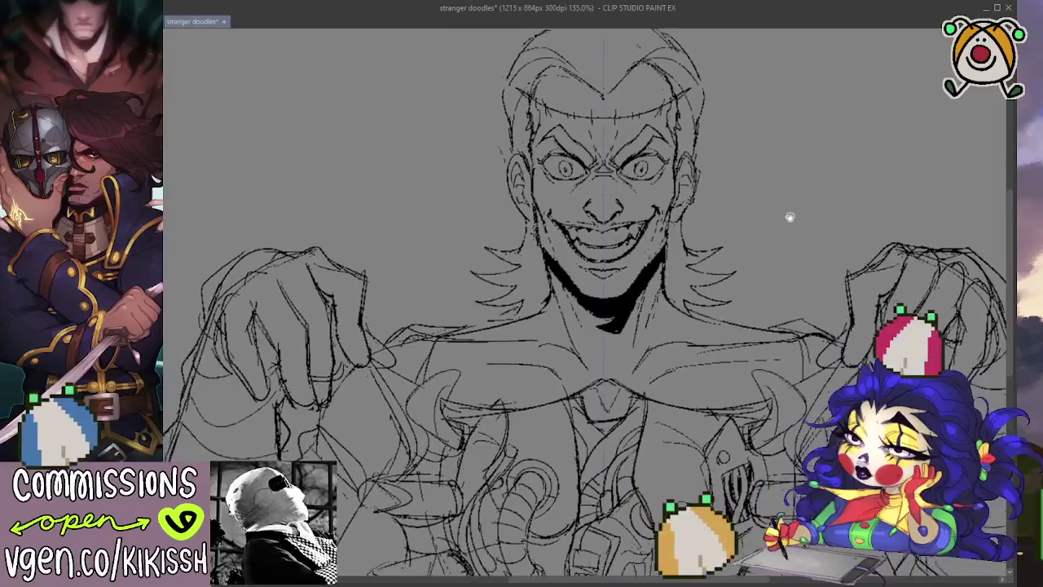
scroll(789, 217, "down", 1)
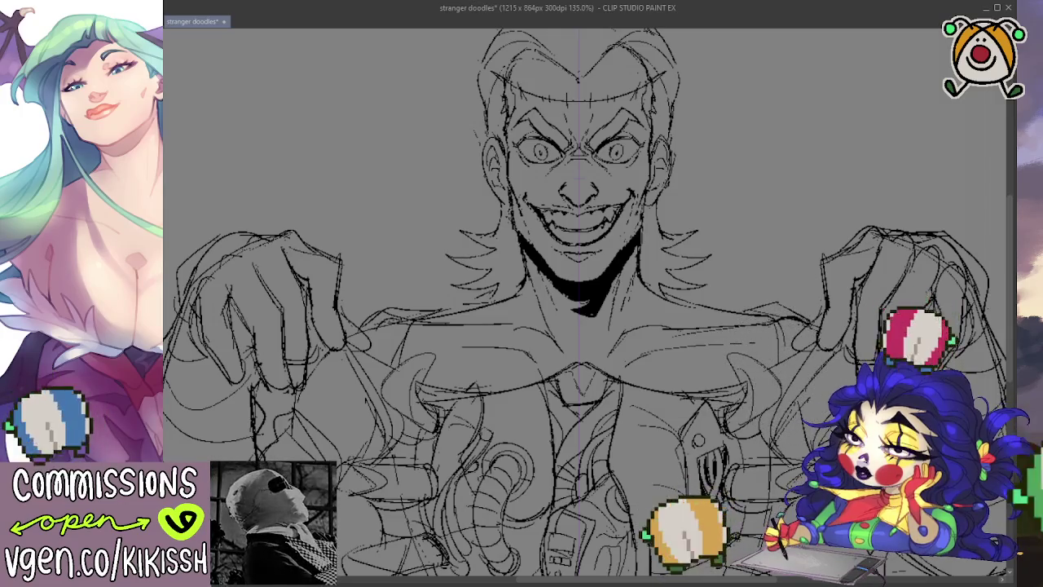
scroll(601, 110, "up", 3)
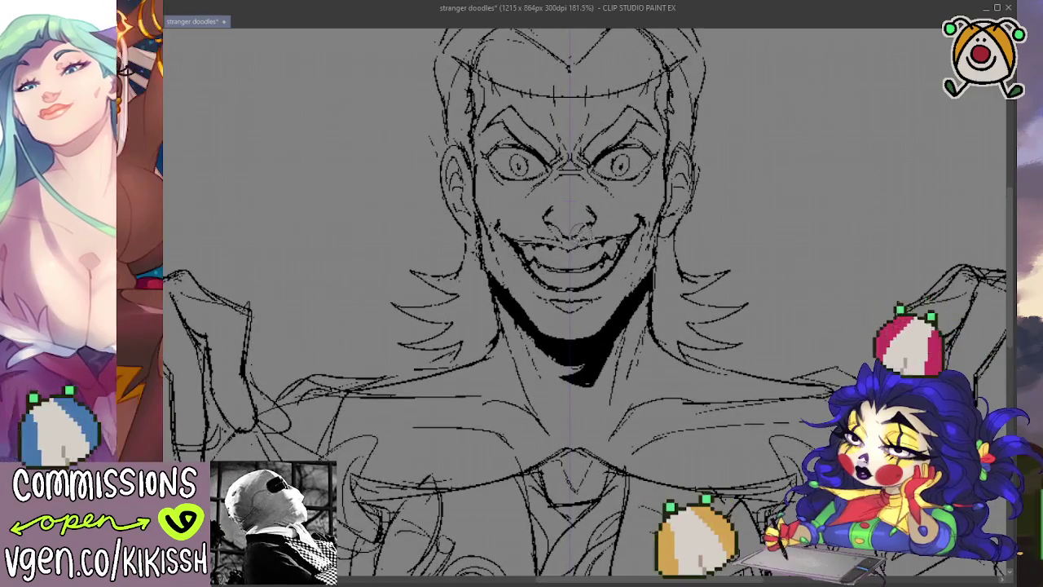
left_click_drag(676, 336, 670, 355)
scroll(670, 356, "down", 1)
scroll(676, 336, "down", 1)
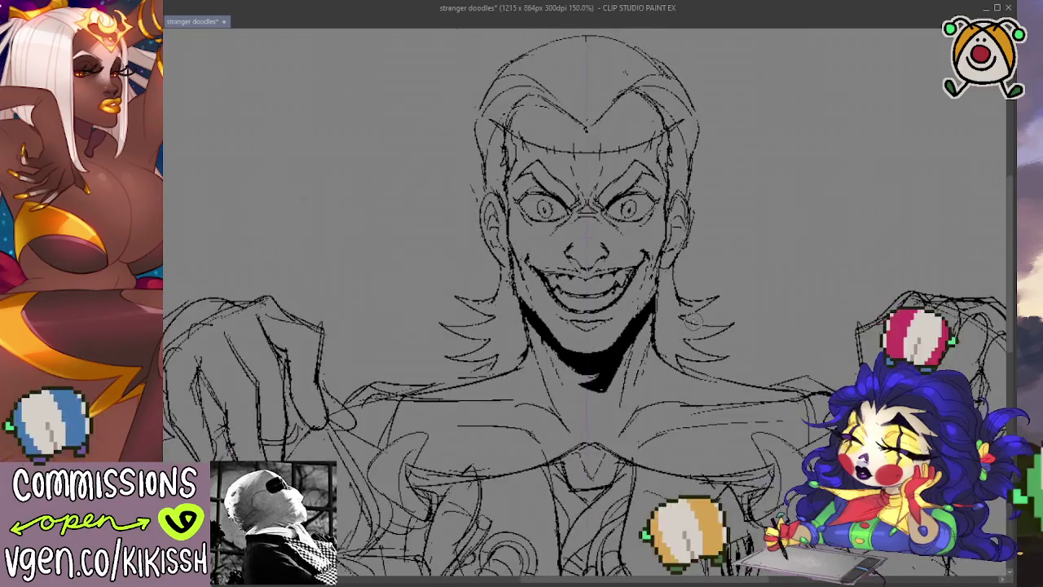
scroll(734, 342, "down", 1)
scroll(734, 340, "down", 1)
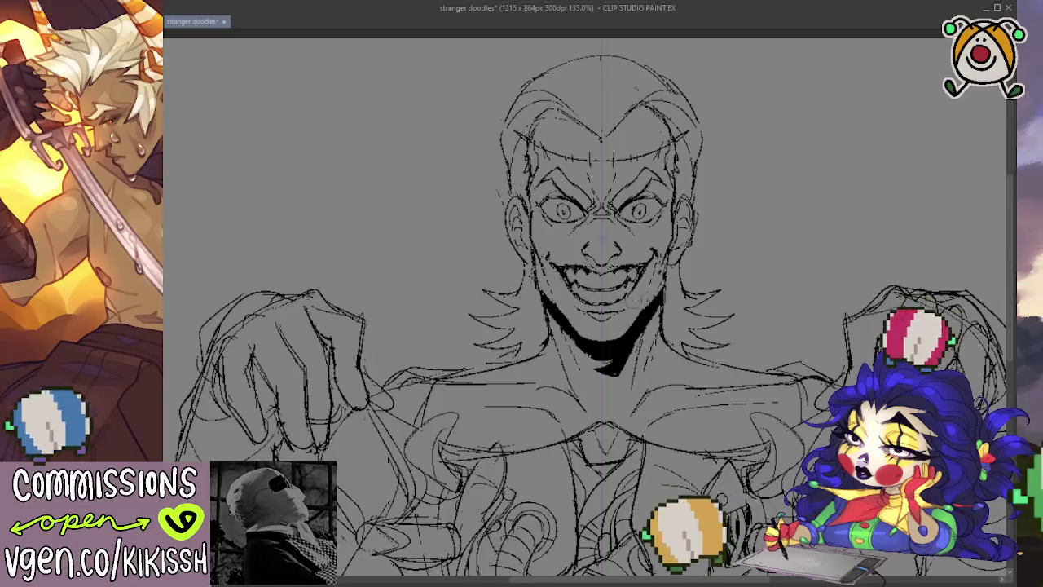
left_click_drag(741, 239, 794, 222)
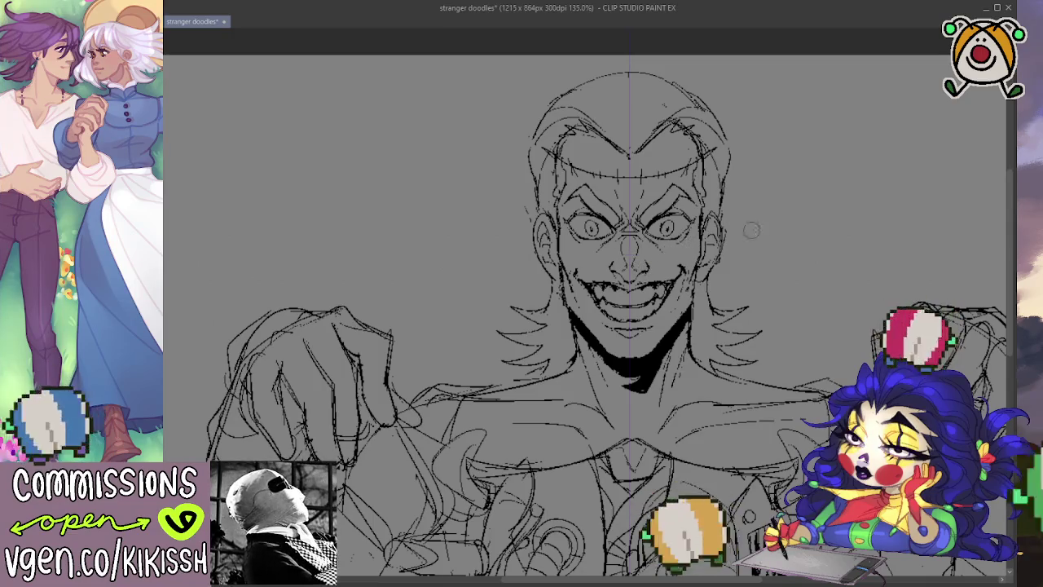
scroll(769, 224, "down", 2)
Zoom and pan around the face while inking its lines and the shadow under the chin.
scroll(769, 223, "down", 1)
scroll(750, 280, "up", 1)
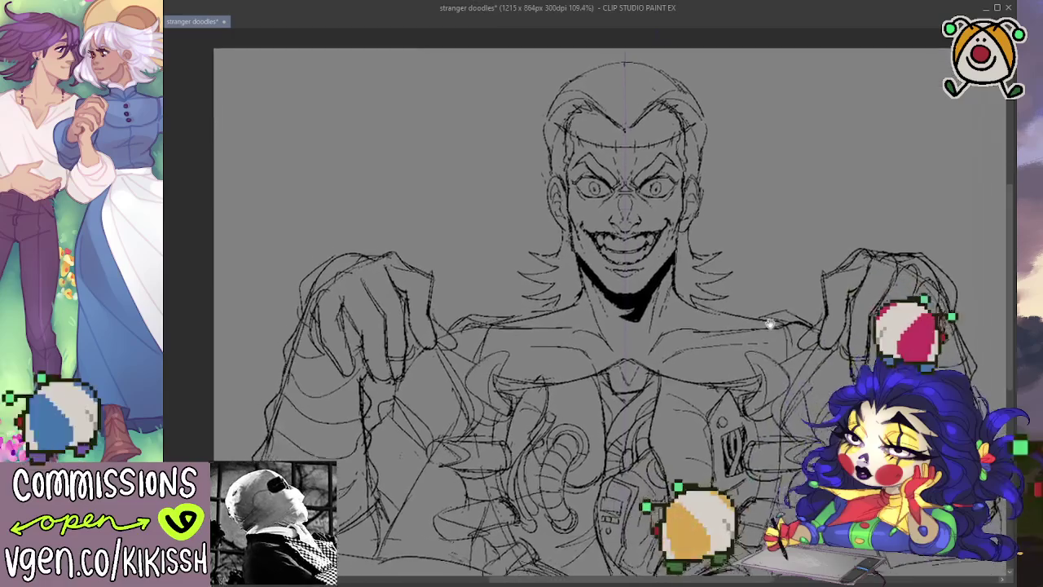
scroll(739, 285, "up", 1)
mouse_move(739, 285)
left_mouse_down()
mouse_move(751, 287)
mouse_move(767, 328)
left_mouse_up()
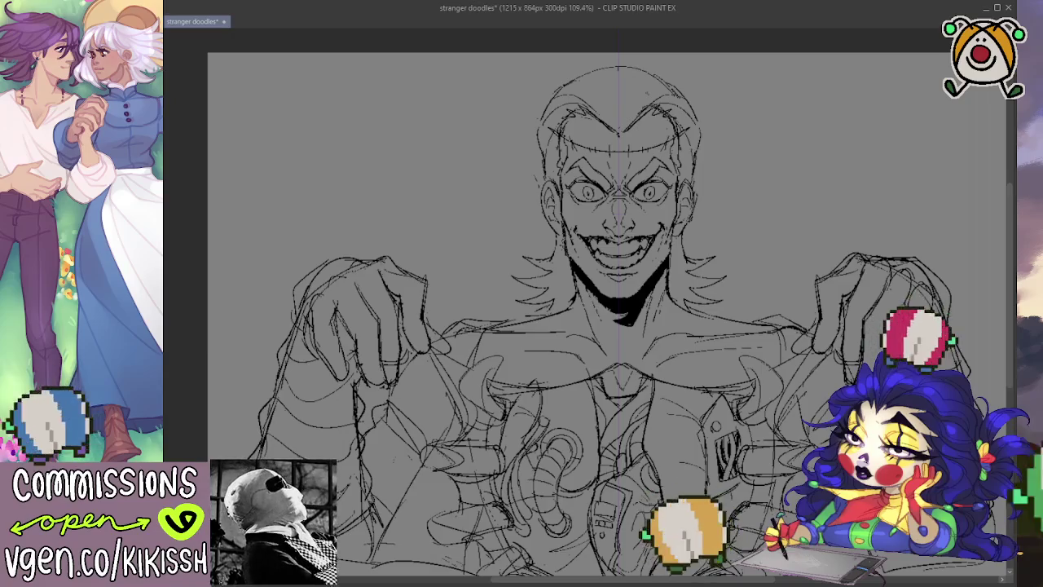
scroll(516, 193, "up", 2)
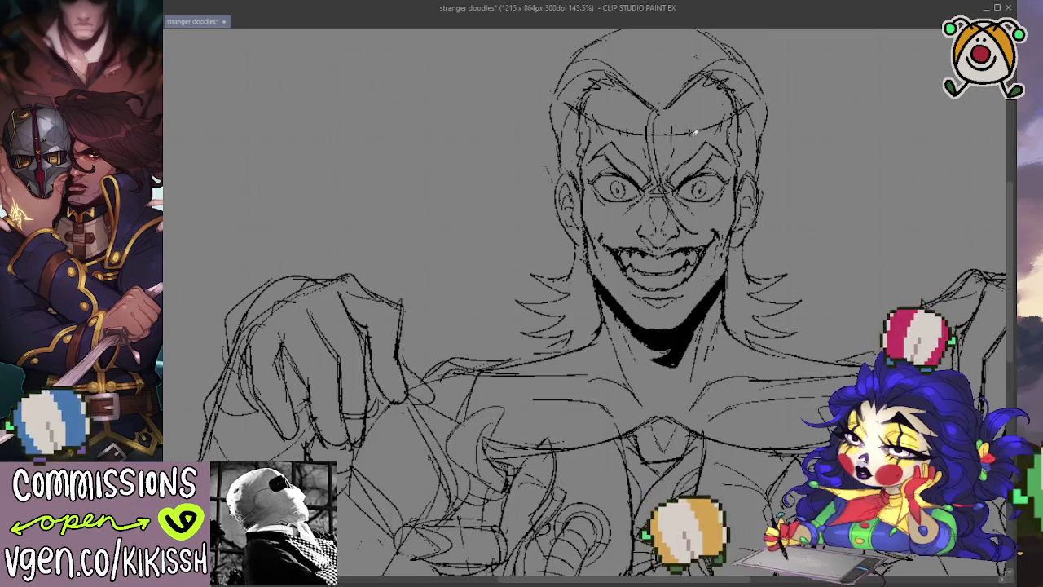
scroll(775, 231, "down", 2)
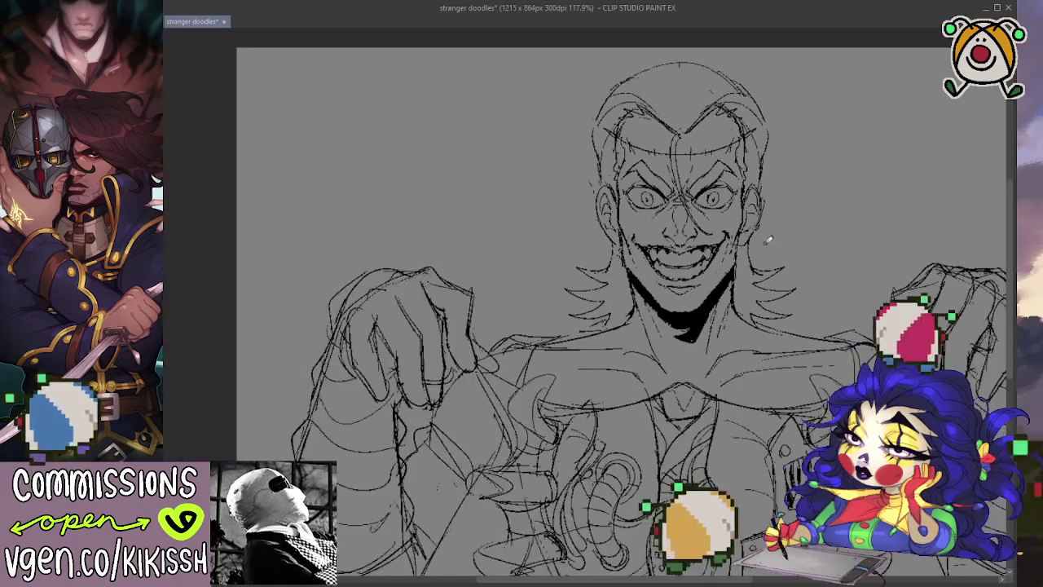
scroll(734, 218, "up", 2)
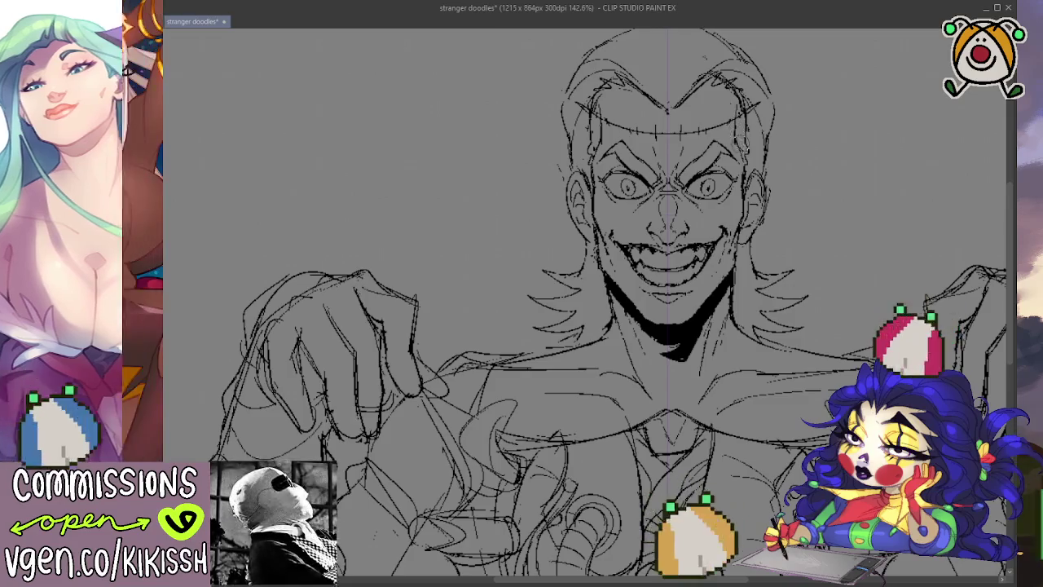
scroll(811, 270, "down", 1)
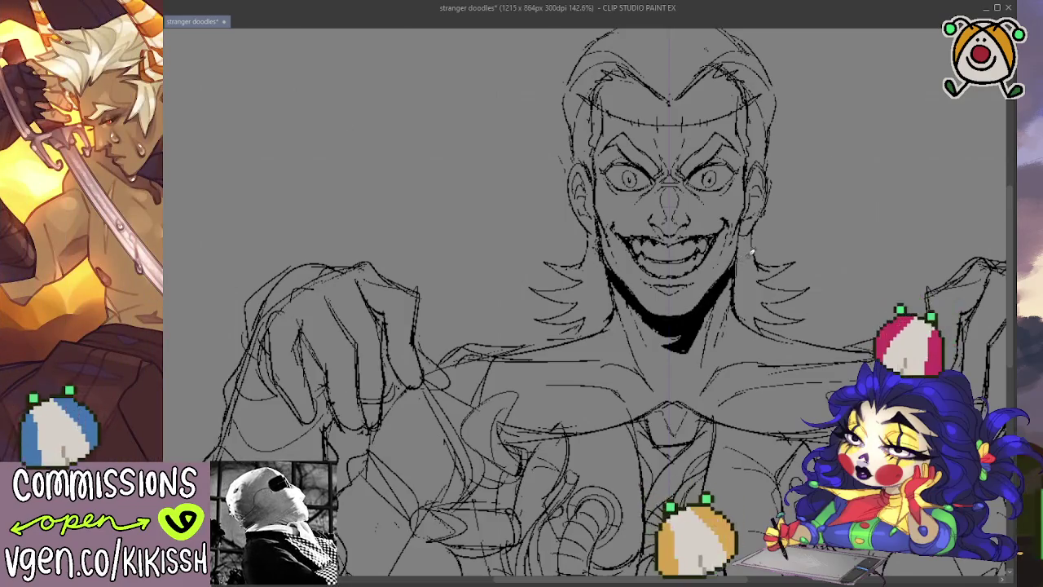
scroll(815, 193, "down", 3)
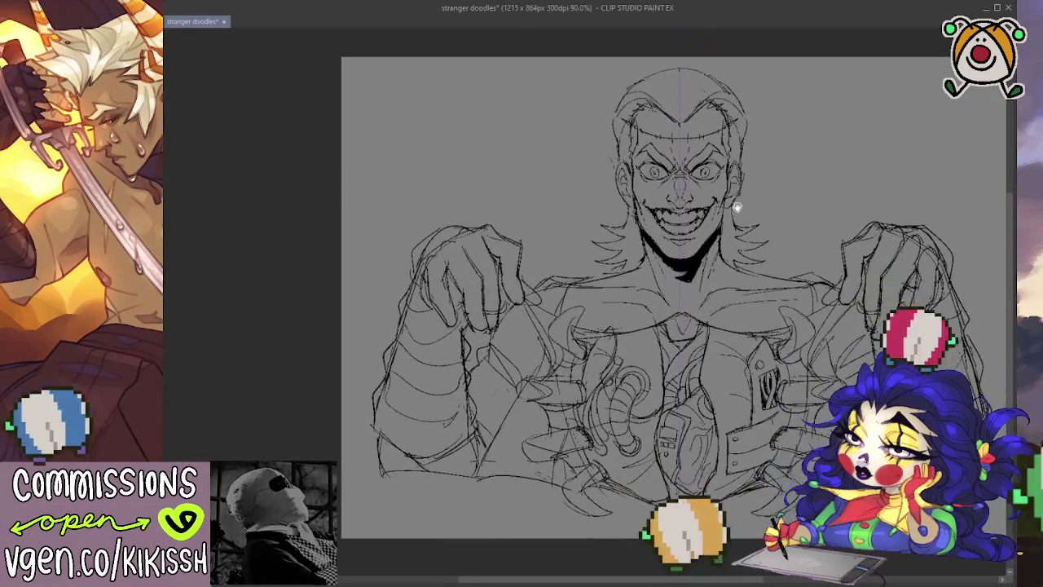
scroll(717, 224, "up", 1)
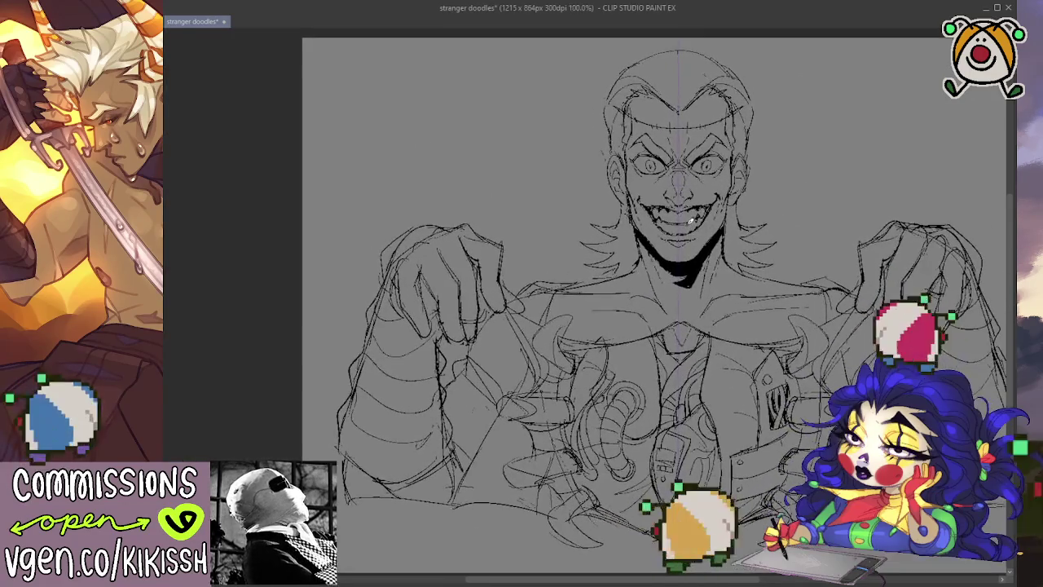
scroll(709, 224, "up", 1)
scroll(693, 221, "up", 1)
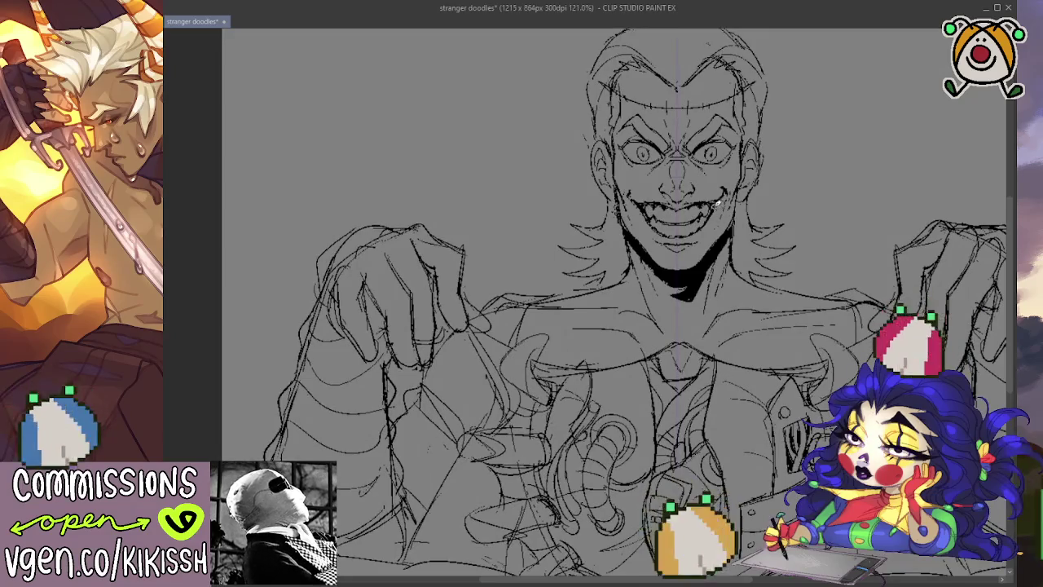
scroll(716, 204, "up", 1)
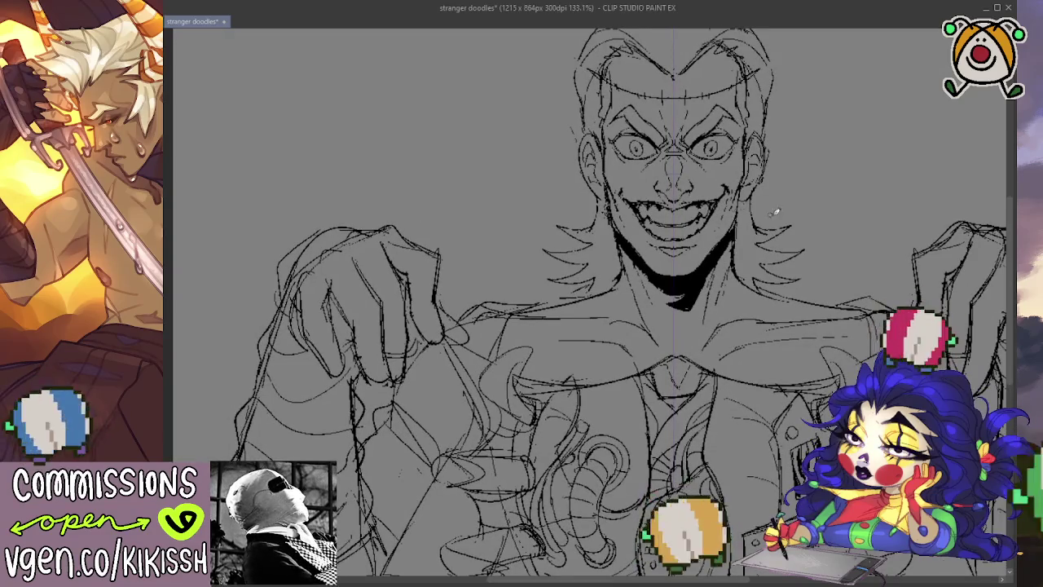
left_click_drag(729, 226, 723, 238)
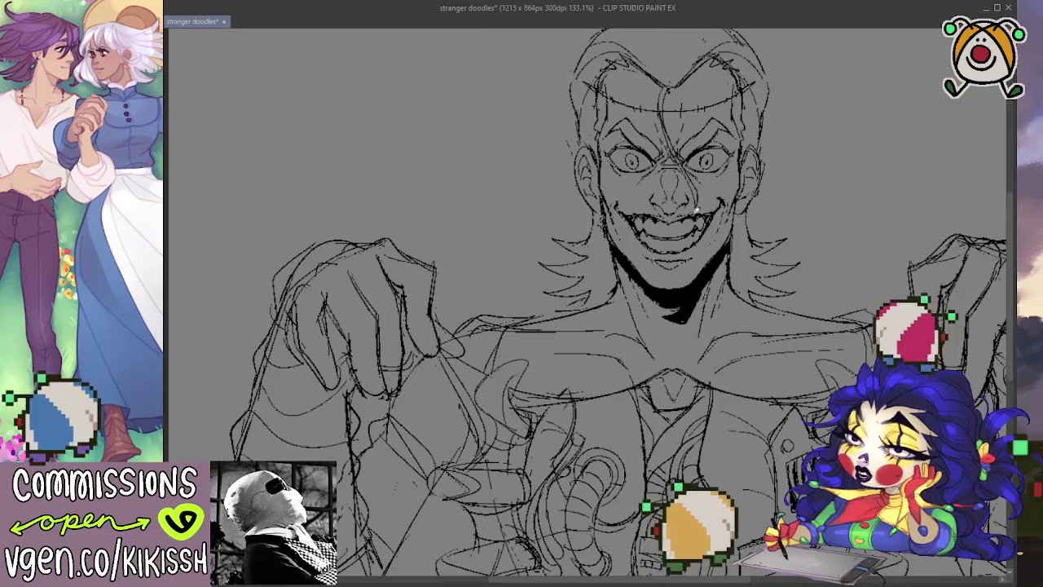
scroll(714, 234, "up", 2)
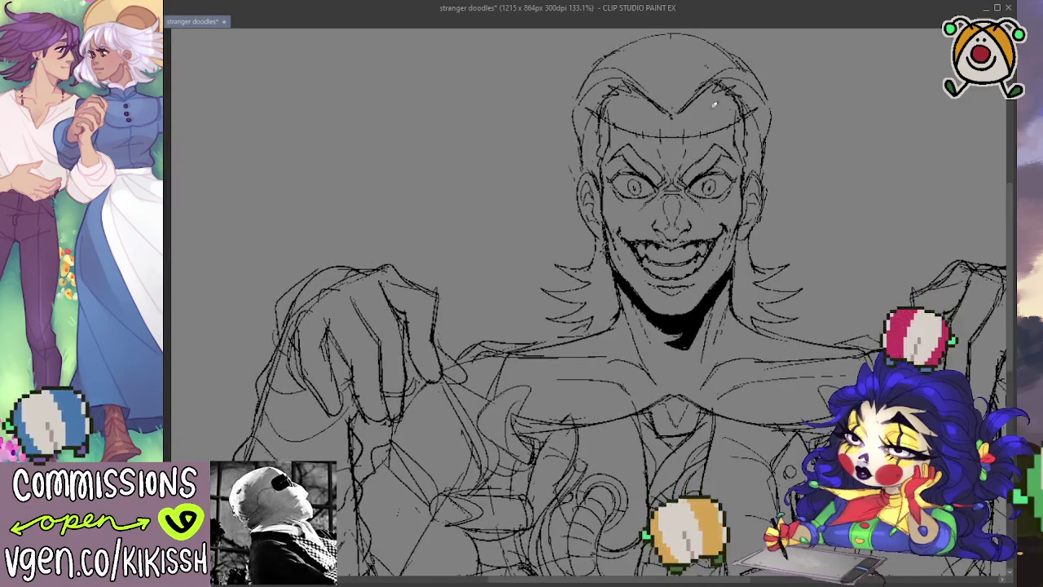
Ink a stroke down the centre of the face from the forehead to the nose.
left_click_drag(825, 142, 831, 153)
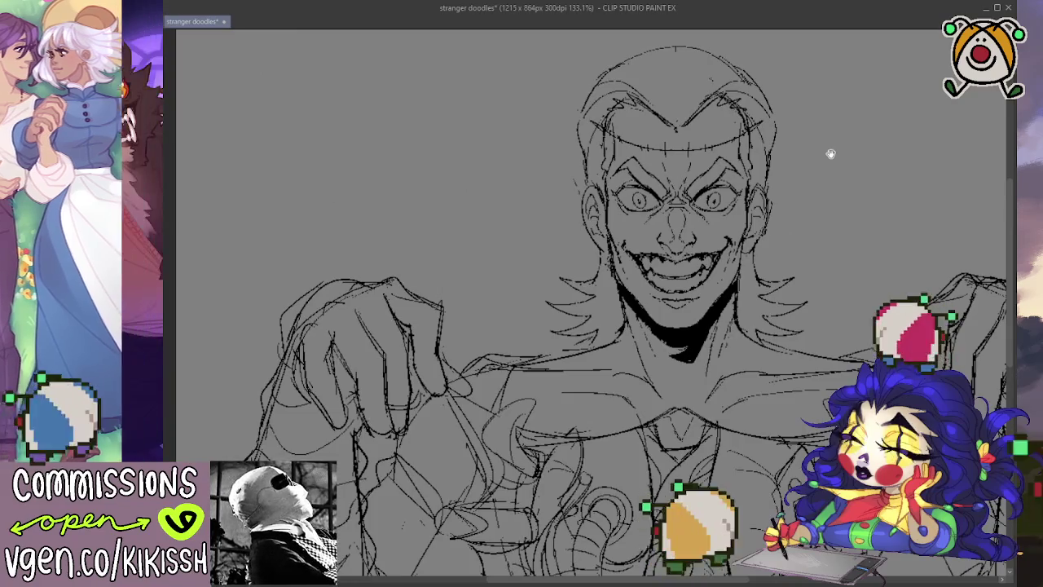
left_click_drag(670, 126, 694, 245)
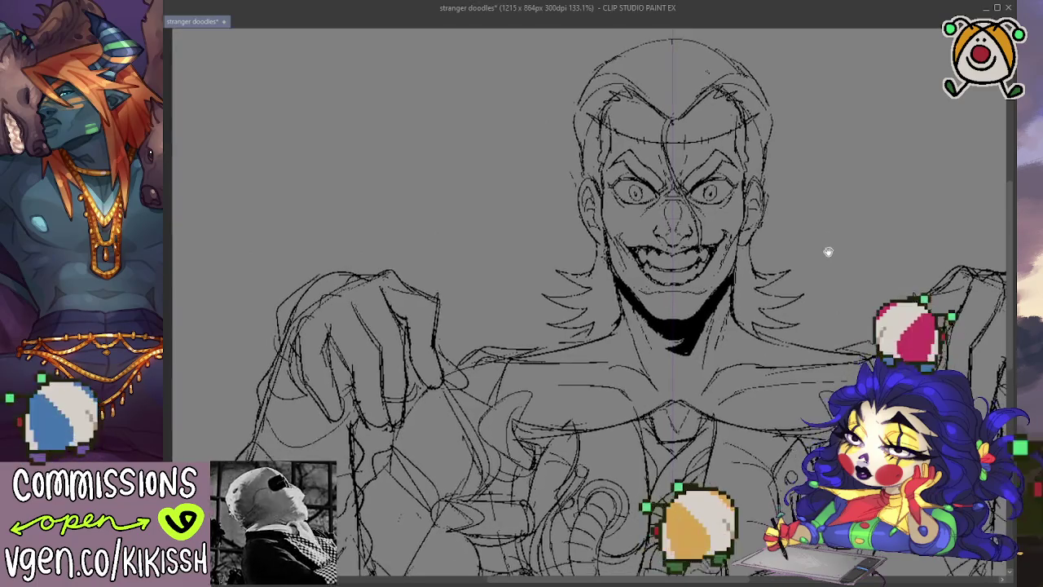
scroll(827, 252, "up", 2)
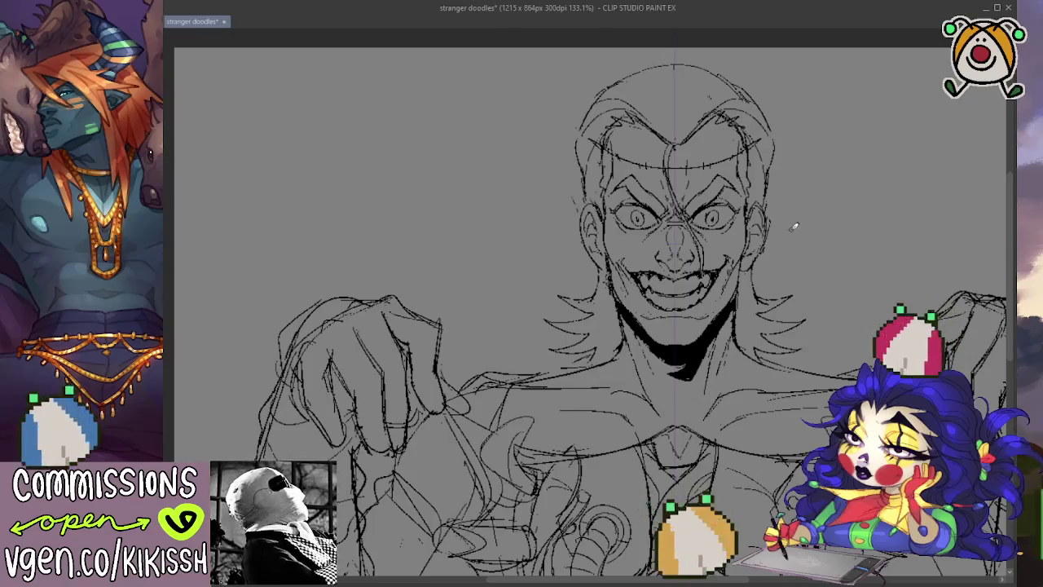
scroll(795, 229, "up", 1)
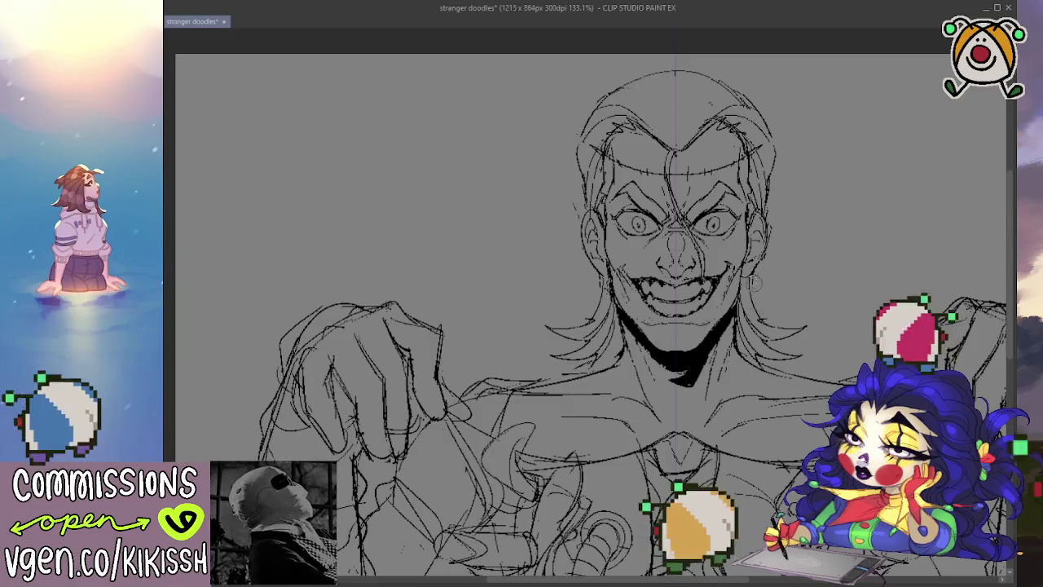
mouse_move(831, 218)
left_mouse_down()
mouse_move(820, 200)
mouse_move(819, 225)
mouse_move(785, 191)
left_mouse_up()
scroll(784, 193, "down", 2)
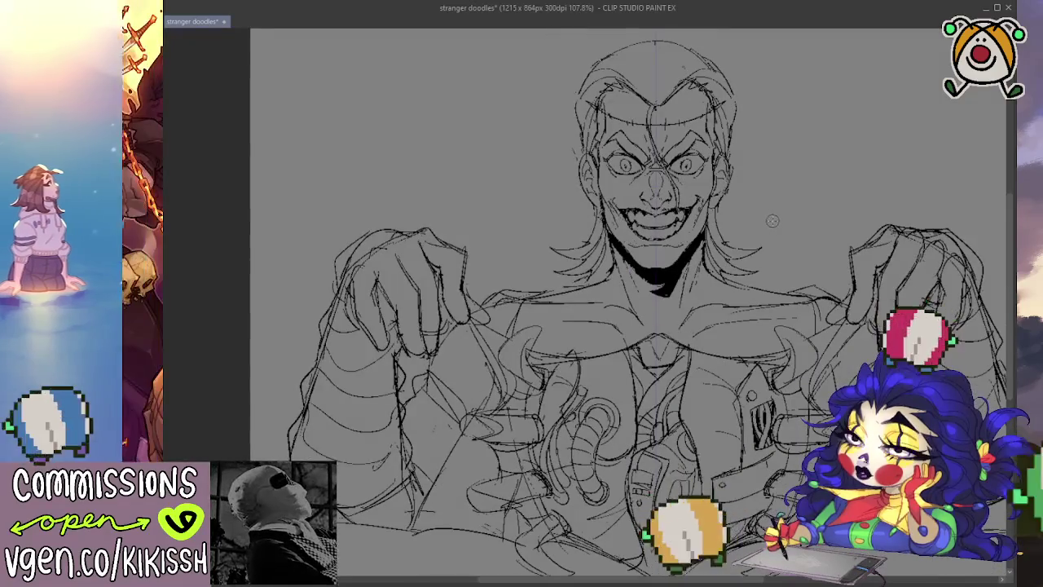
mouse_move(734, 231)
left_mouse_down()
mouse_move(765, 220)
mouse_move(709, 211)
left_mouse_up()
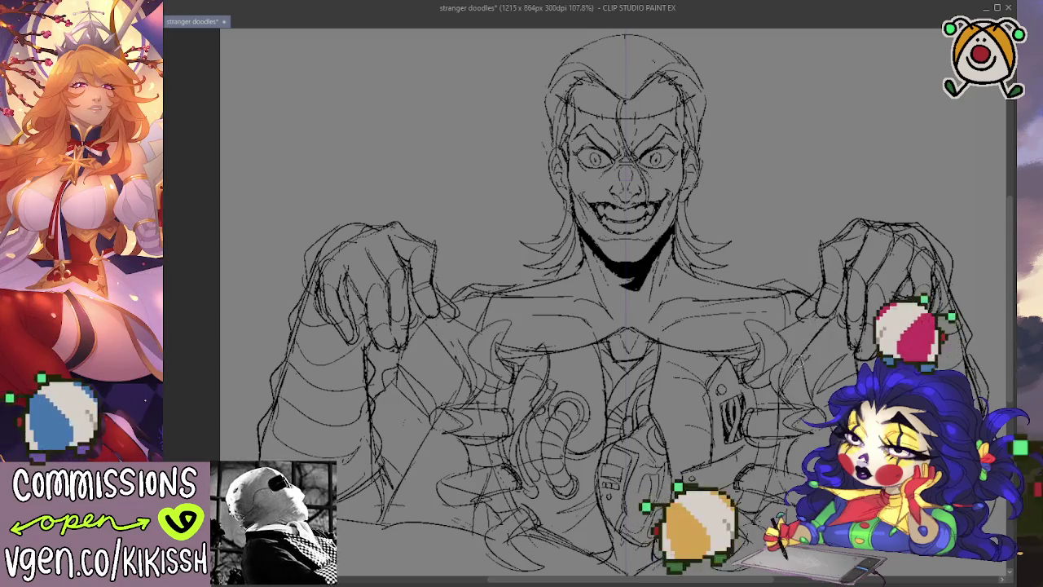
scroll(669, 372, "right", 2)
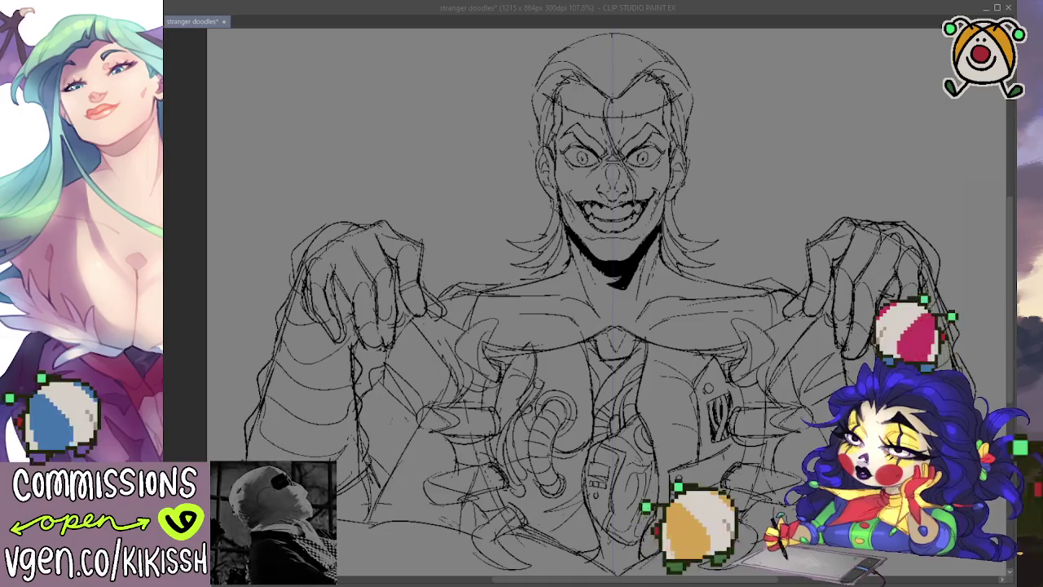
key("alt+Tab")
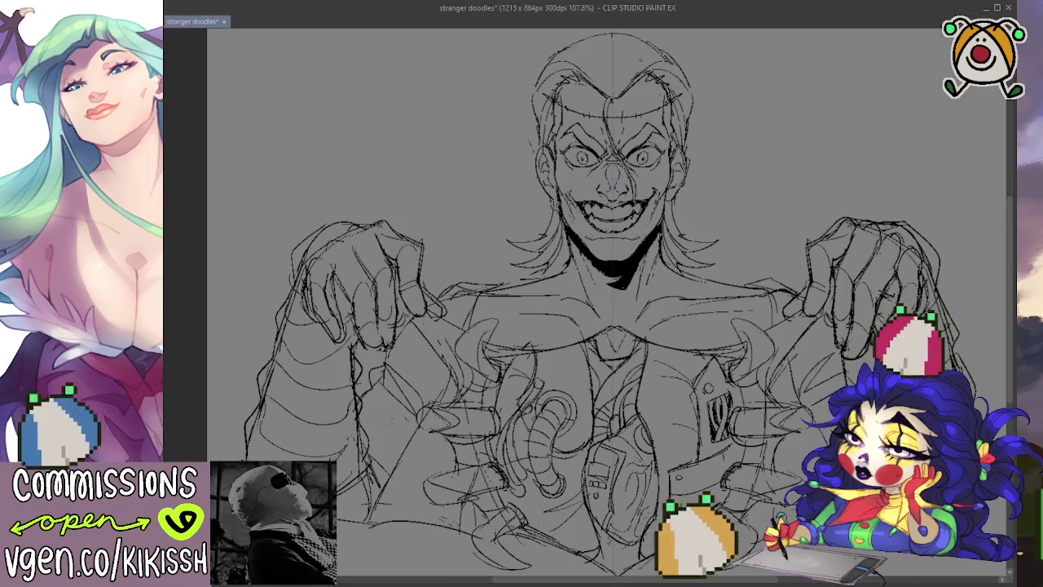
mouse_move(827, 359)
left_mouse_down()
mouse_move(806, 357)
mouse_move(832, 345)
left_mouse_up()
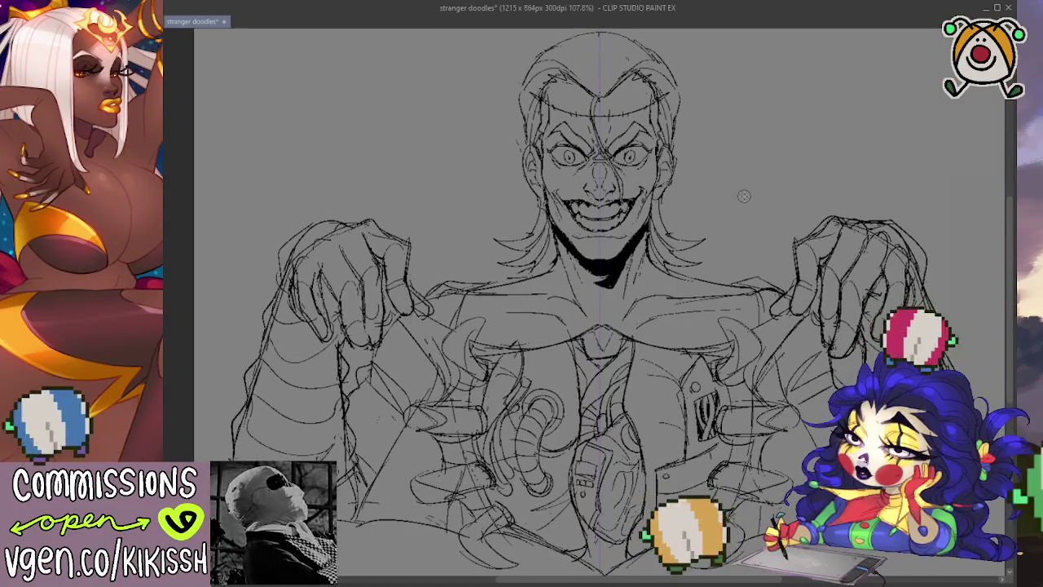
Zoom in on the face to tighten the eyes, grinning teeth and hairline strokes.
scroll(744, 196, "up", 3)
left_click_drag(612, 153, 642, 198)
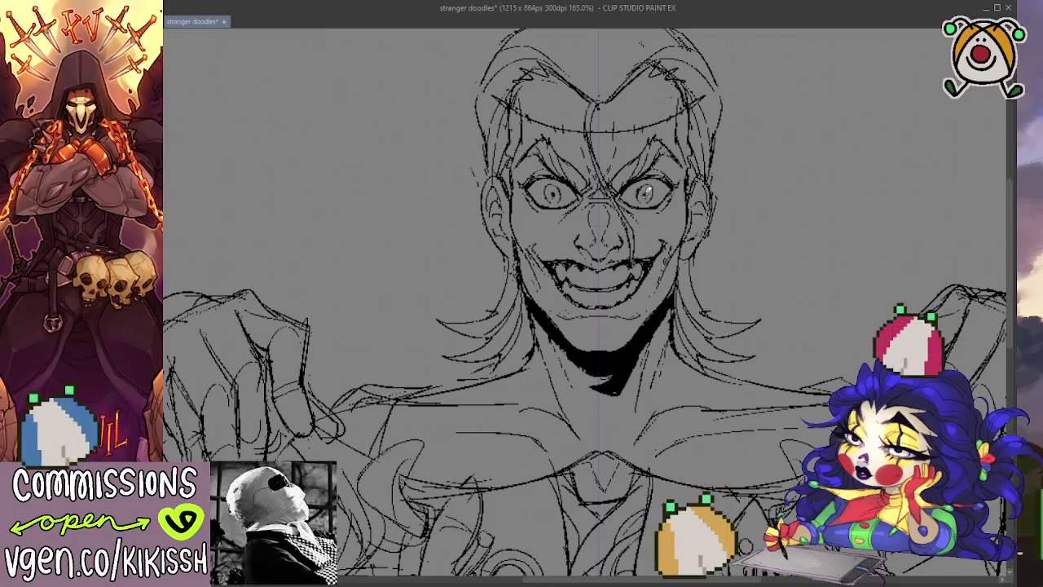
left_click_drag(725, 152, 749, 135)
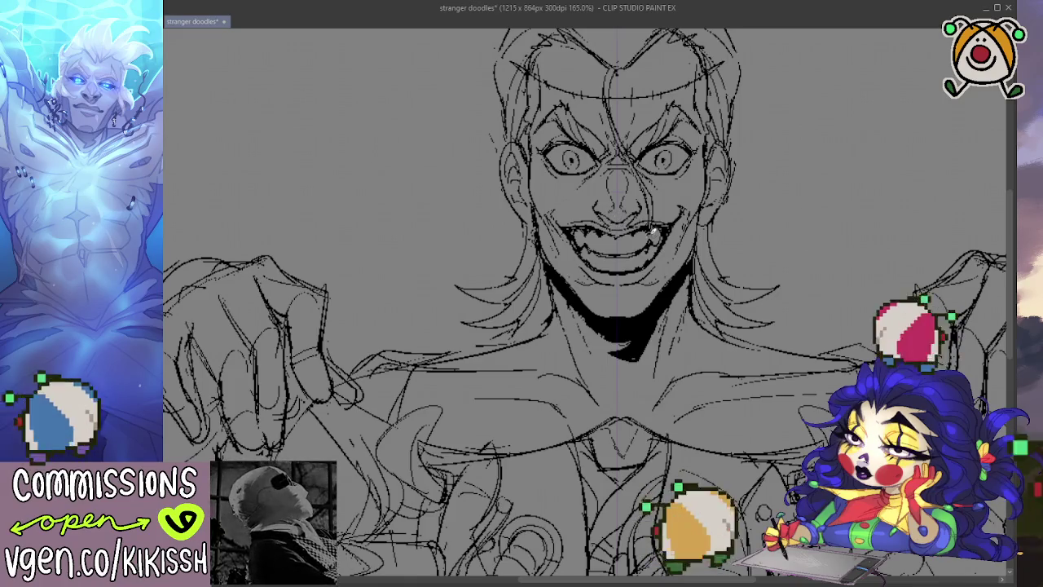
left_click_drag(637, 192, 645, 212)
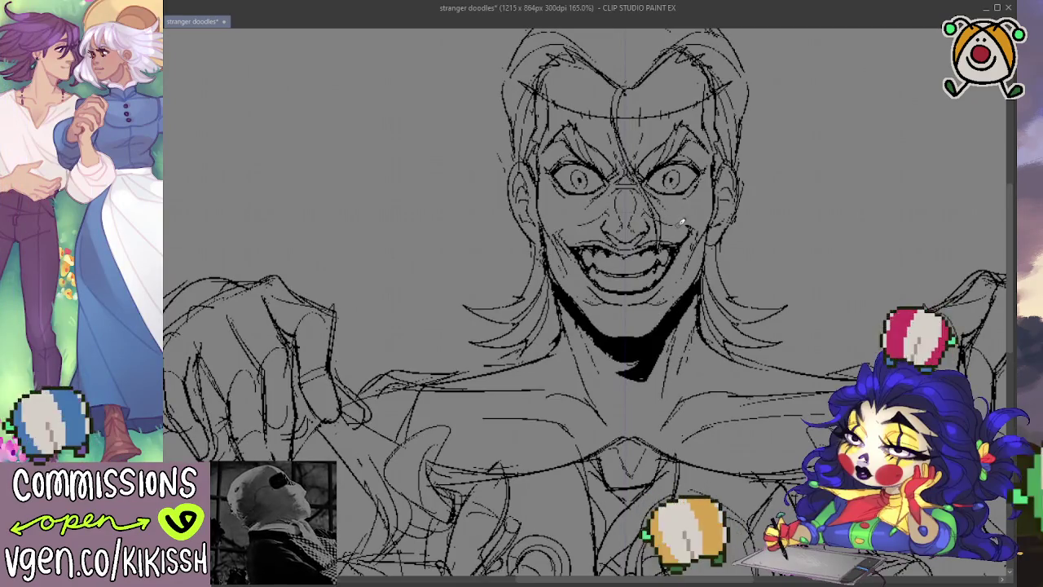
mouse_move(761, 158)
left_mouse_down()
mouse_move(789, 204)
mouse_move(776, 181)
left_mouse_up()
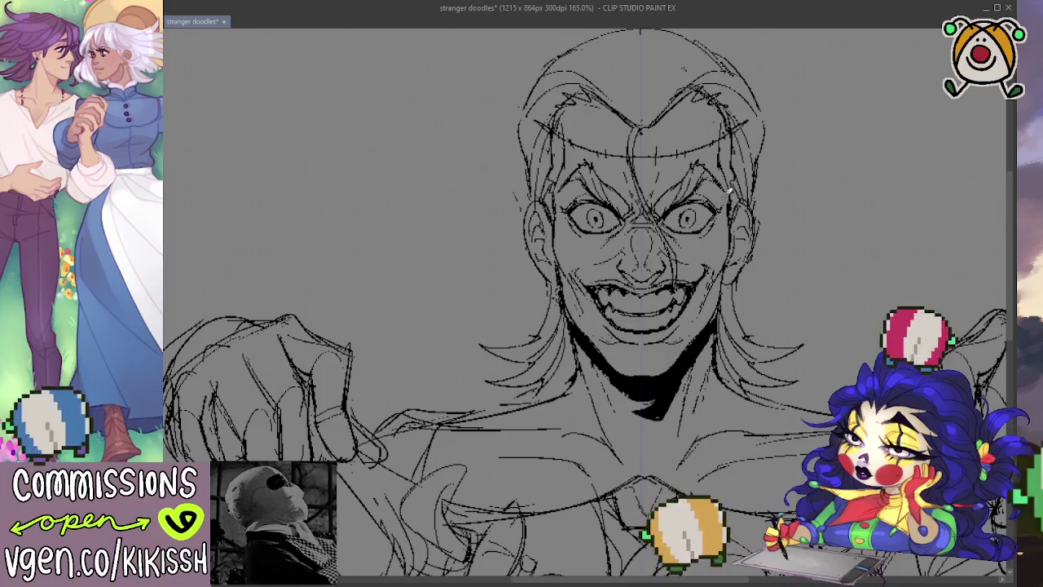
Finish inking the face with the solid jaw shadow and save the stranger doodles file.
scroll(704, 342, "down", 1)
scroll(704, 343, "down", 1)
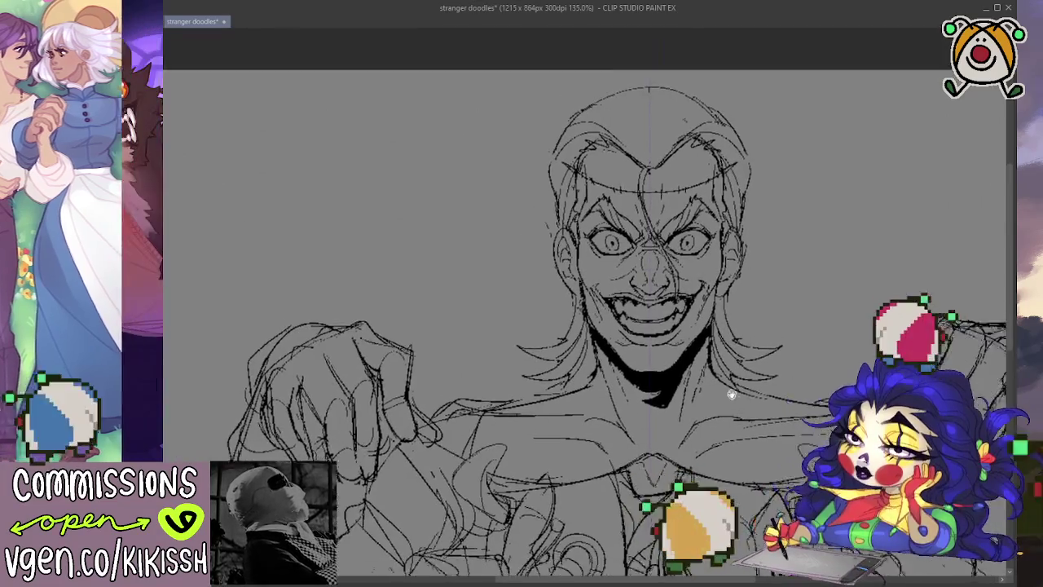
scroll(705, 343, "down", 1)
scroll(705, 343, "down", 1)
scroll(705, 342, "down", 2)
scroll(709, 335, "up", 1)
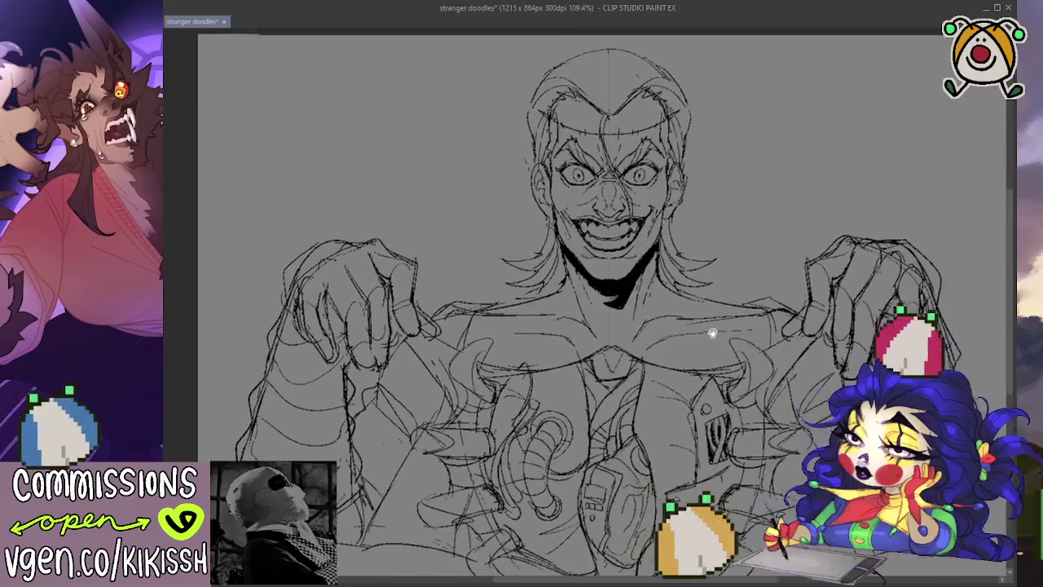
scroll(701, 310, "up", 1)
scroll(697, 302, "up", 1)
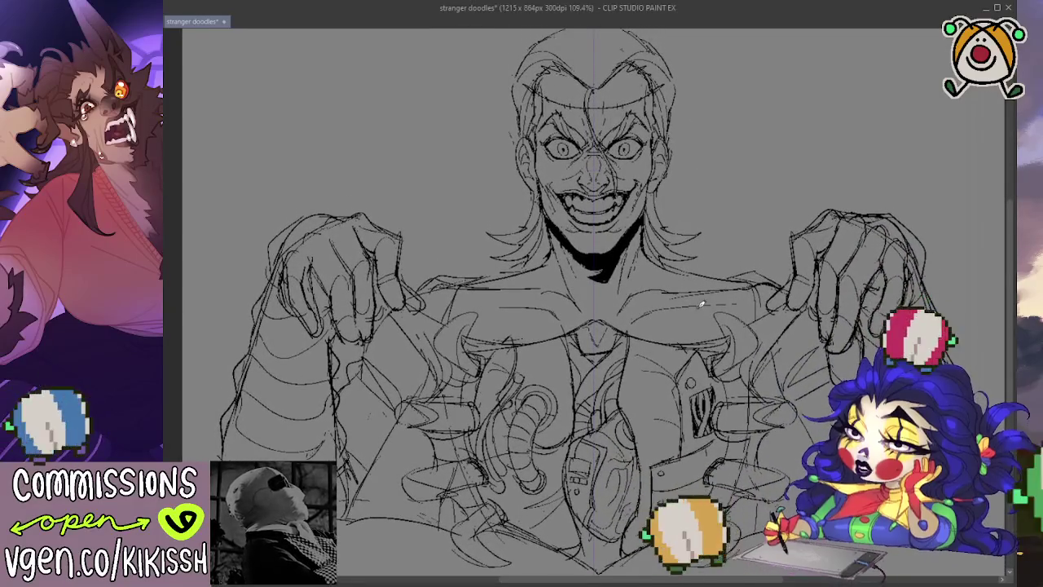
scroll(675, 175, "up", 1)
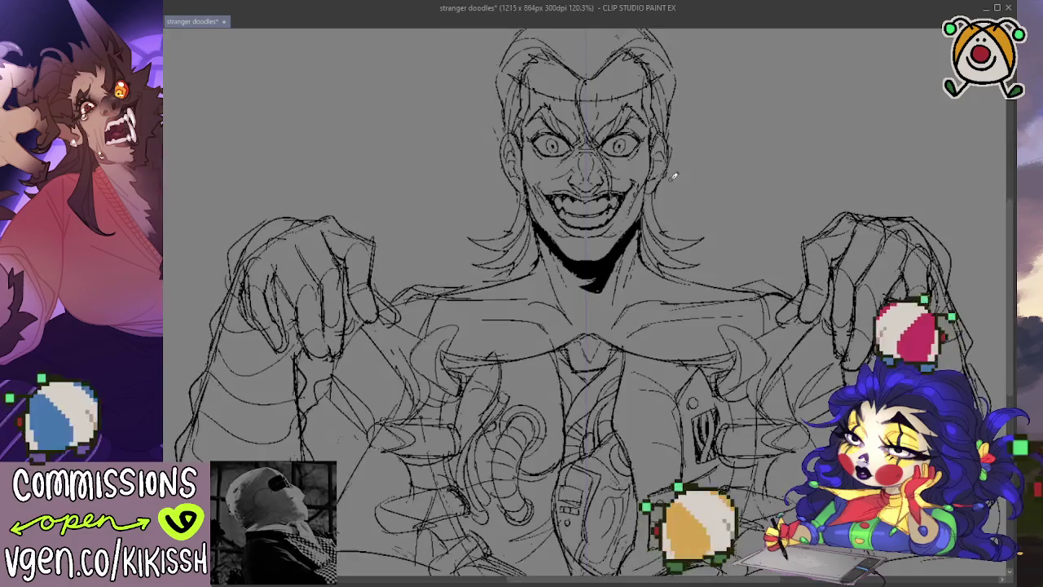
scroll(673, 172, "down", 1)
scroll(668, 179, "down", 1)
scroll(652, 200, "down", 1)
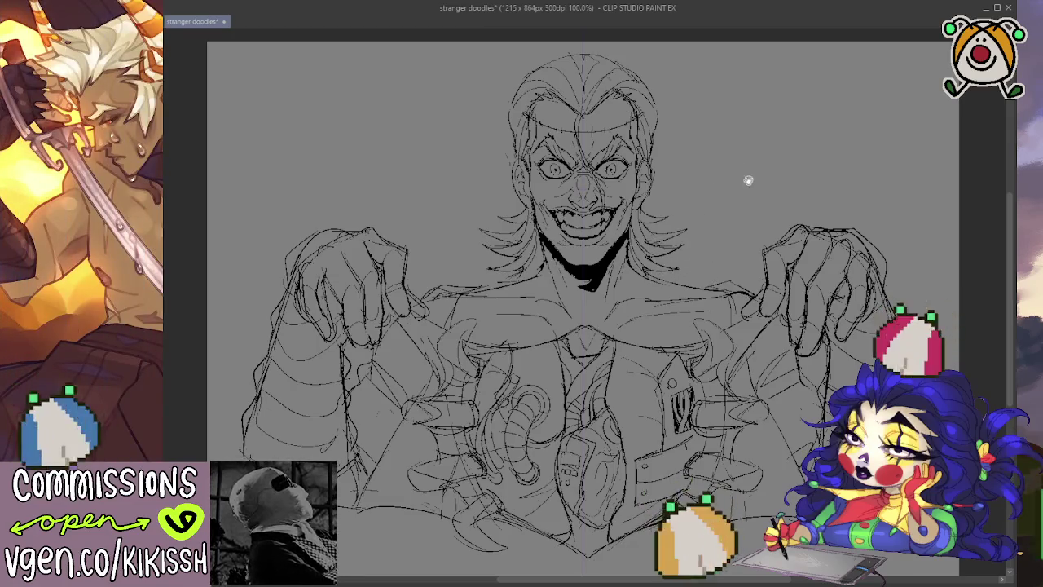
scroll(753, 187, "down", 1)
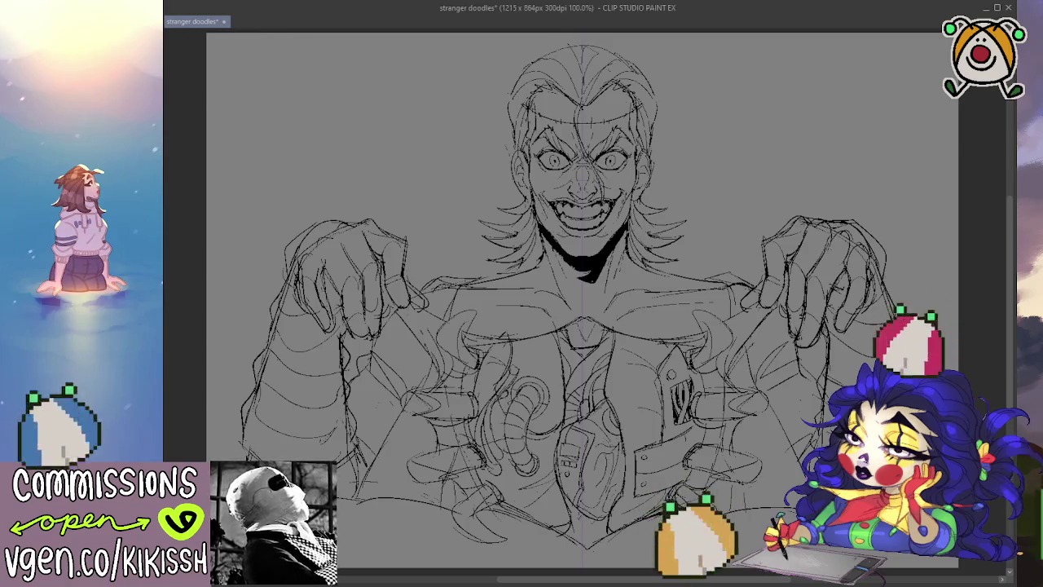
key("ctrl+s")
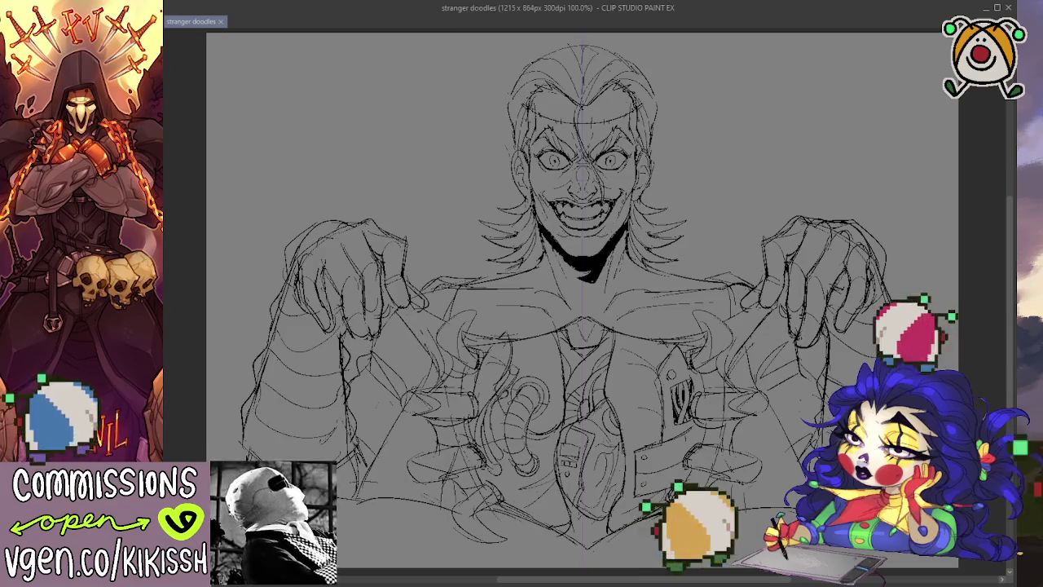
Switch away from Clip Studio Paint with Alt+Tab.
key("alt+Tab")
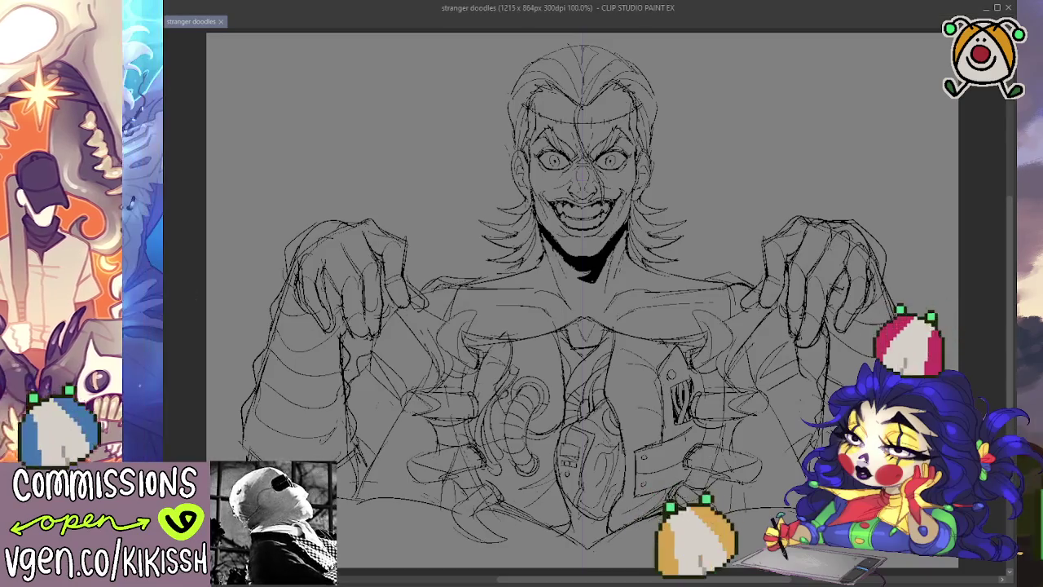
key("Delete")
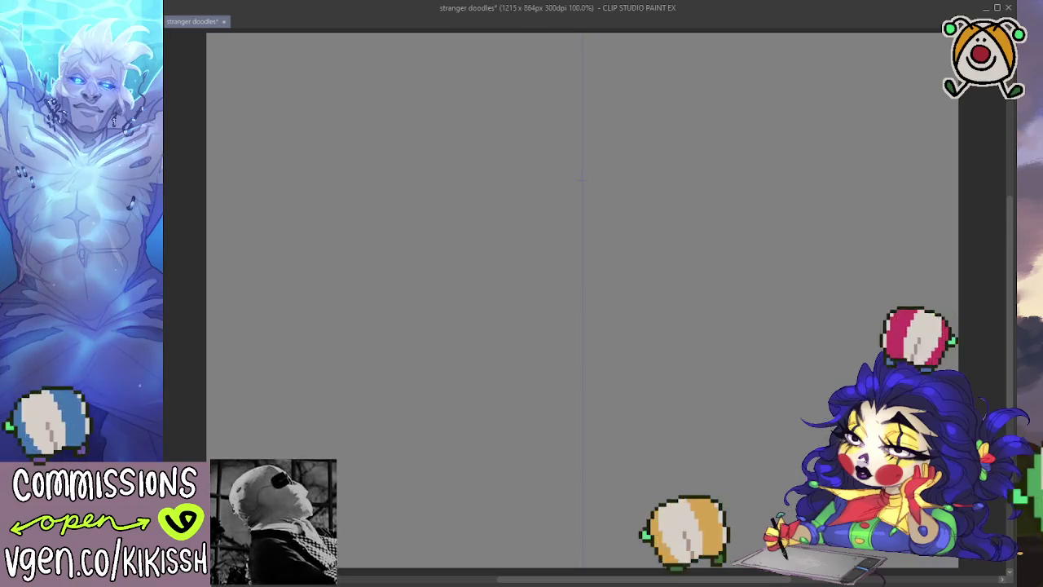
key("ctrl+z")
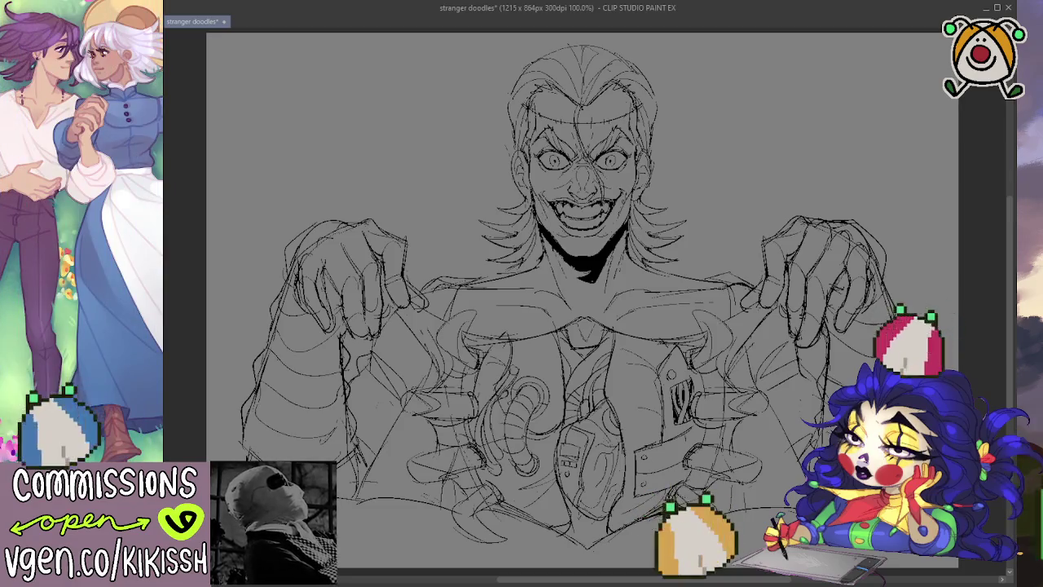
key("ctrl+z")
key("ctrl+z")
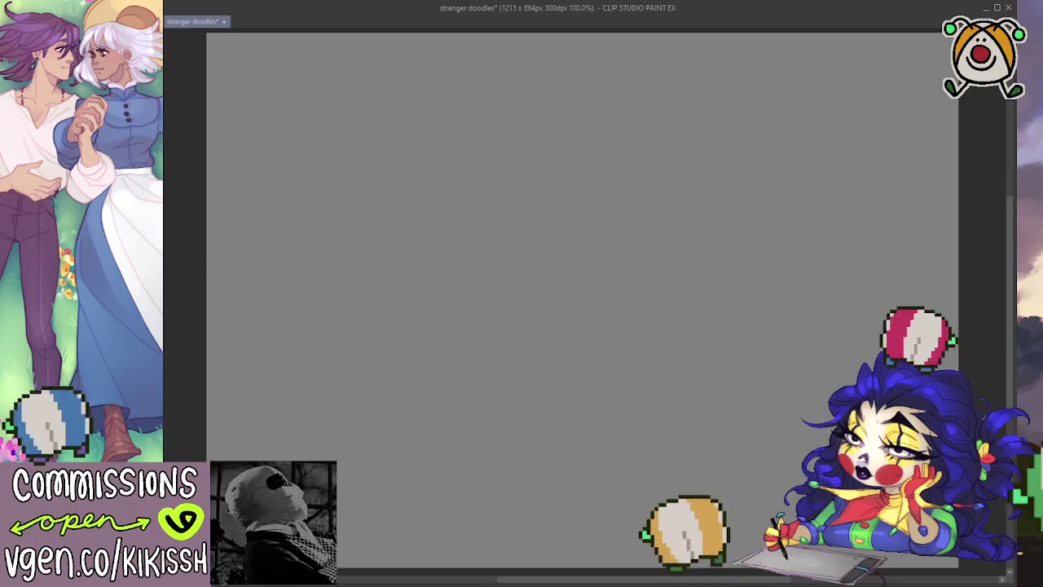
key("ctrl+y")
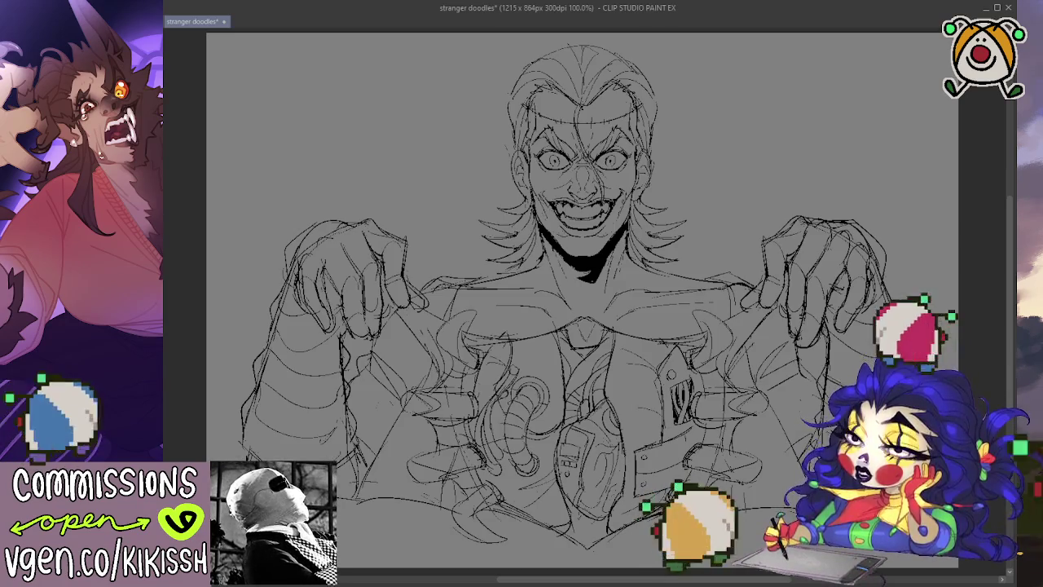
scroll(468, 245, "up", 1)
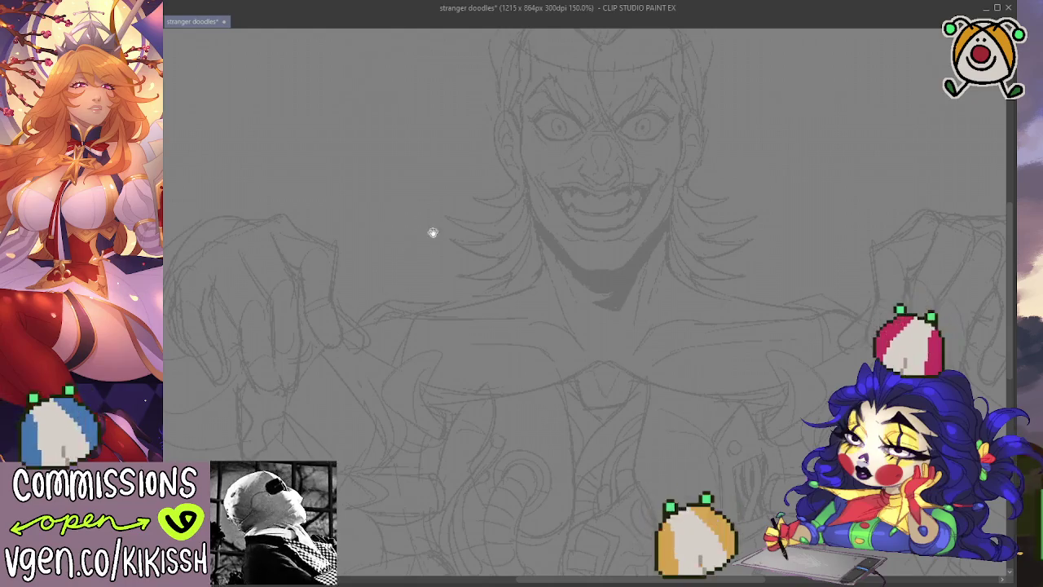
Fade the sketch to pale grey, fit the whole canvas in view and pan to the lower sketch.
scroll(486, 233, "down", 2)
scroll(489, 225, "down", 2)
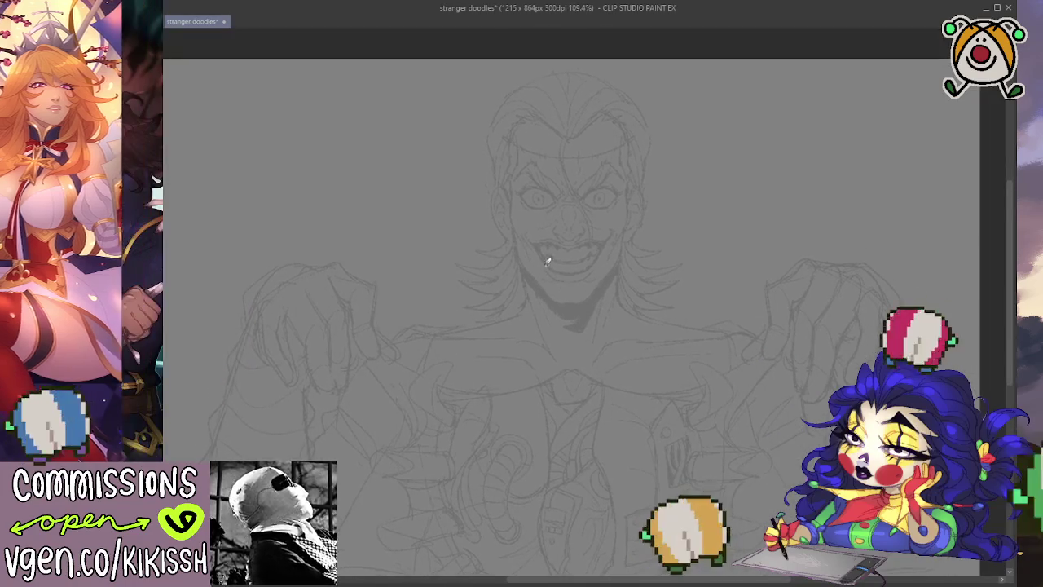
scroll(457, 228, "up", 2)
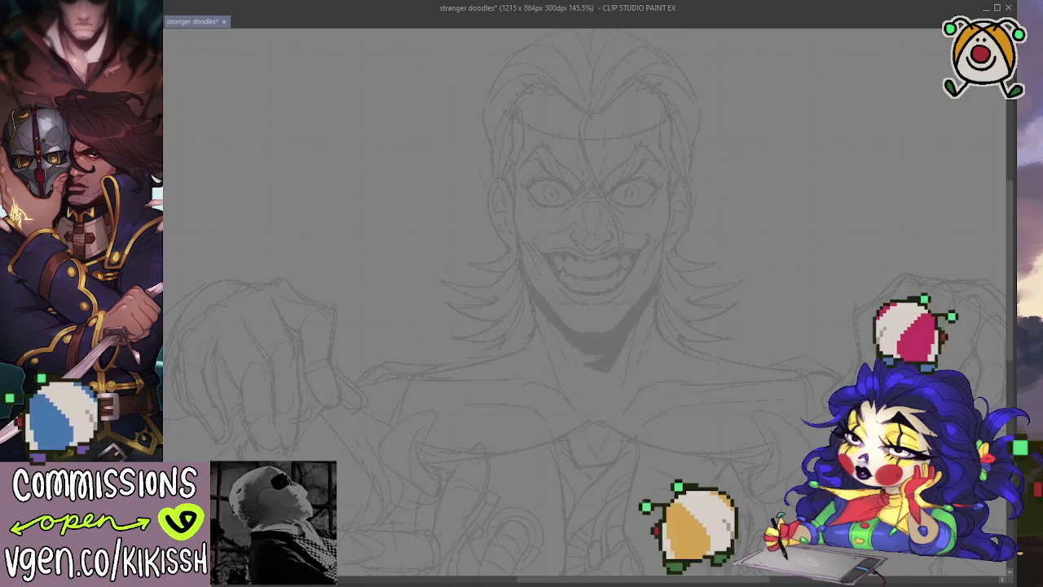
scroll(719, 207, "up", 1)
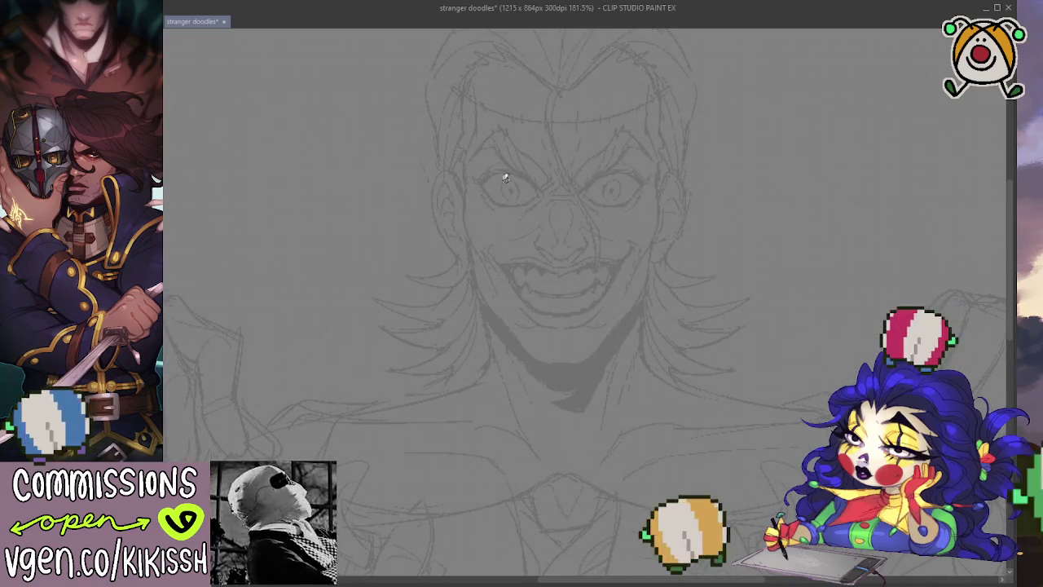
key("ctrl+alt+0")
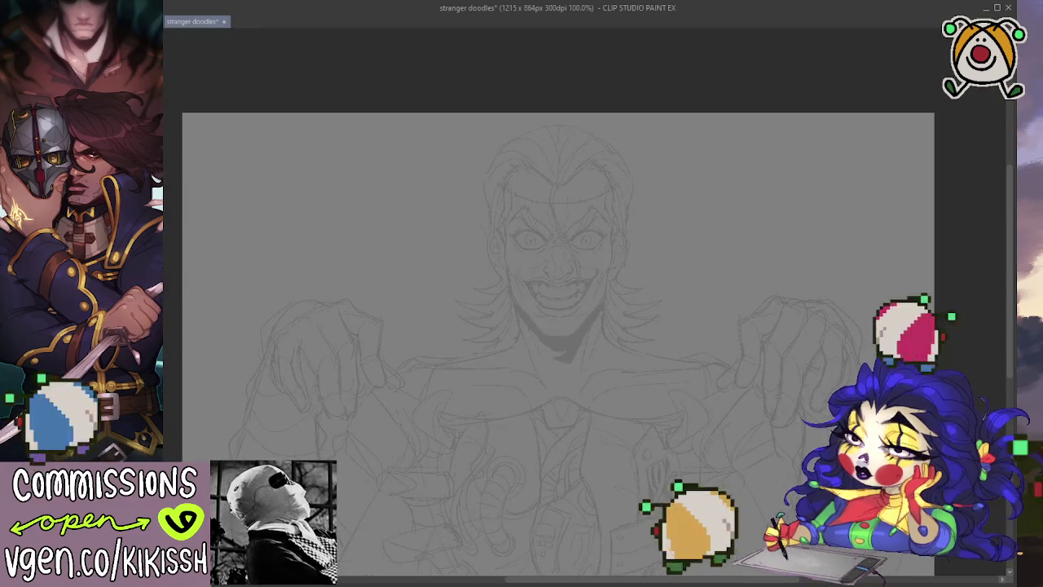
left_click_drag(296, 239, 301, 151)
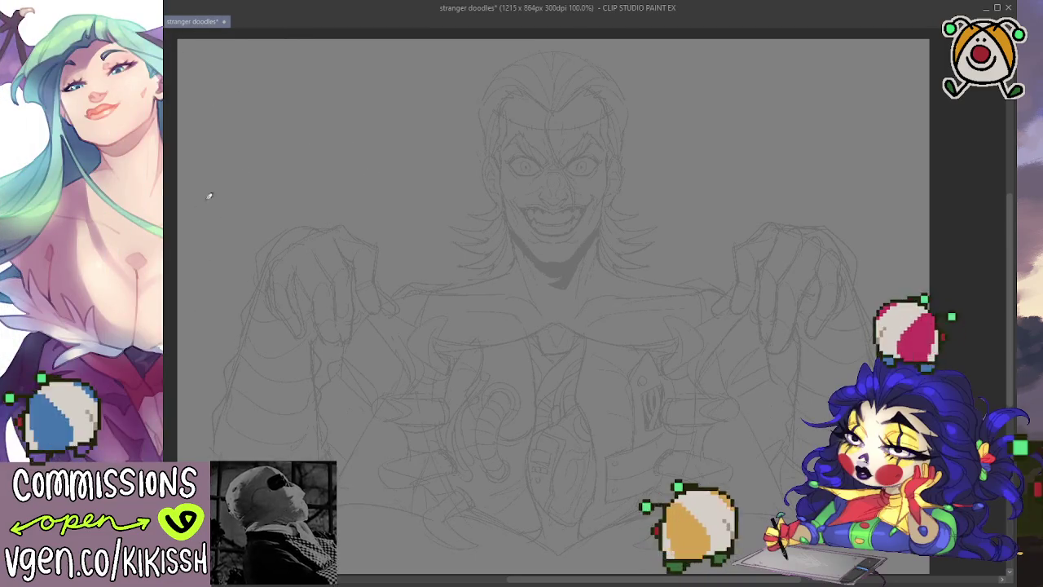
Free-transform the sketch, stretching it slightly taller at top and bottom, and confirm.
key("ctrl+t")
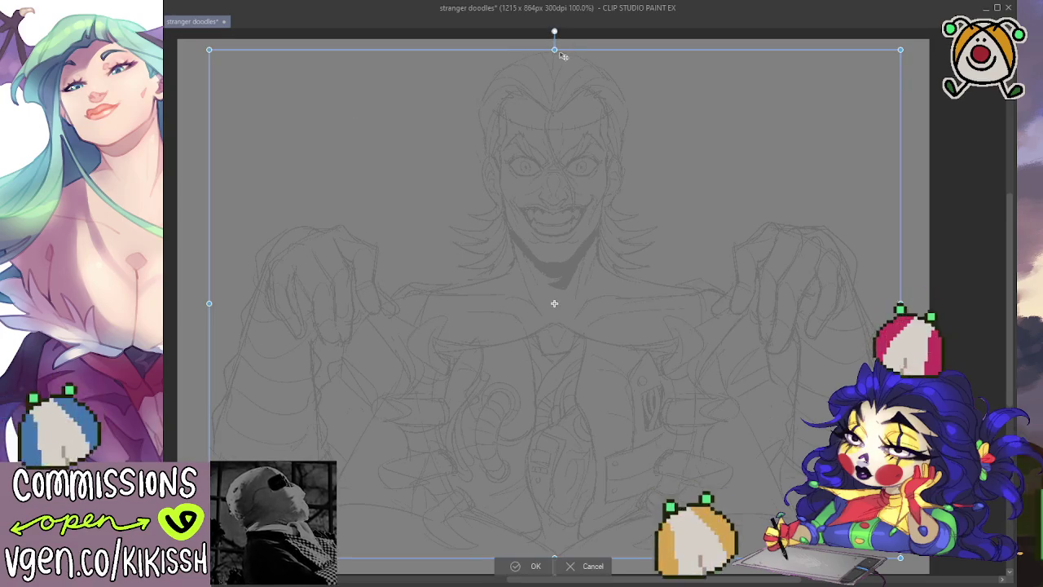
left_click_drag(554, 50, 554, 46)
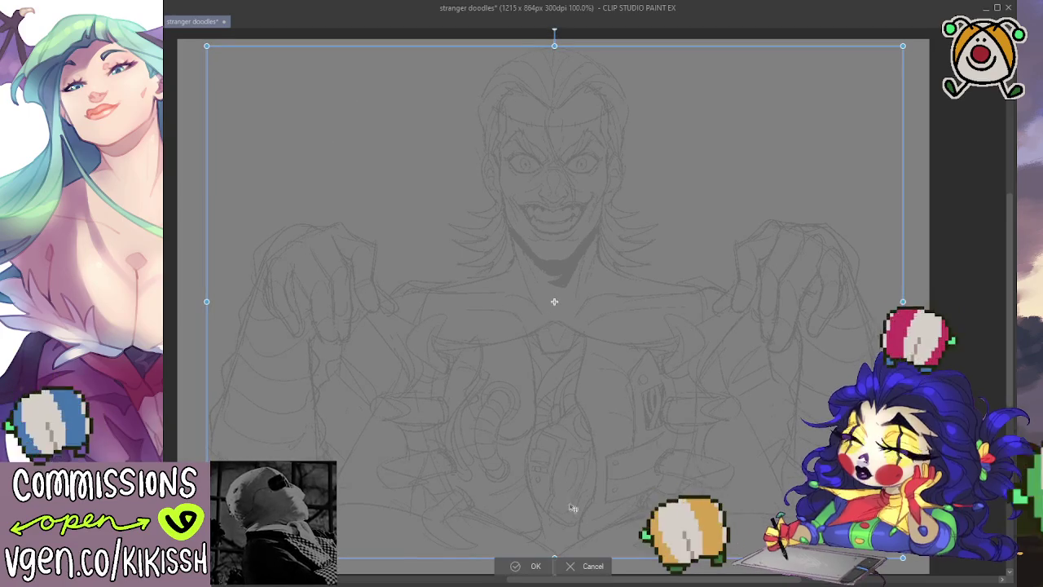
left_click_drag(554, 557, 554, 565)
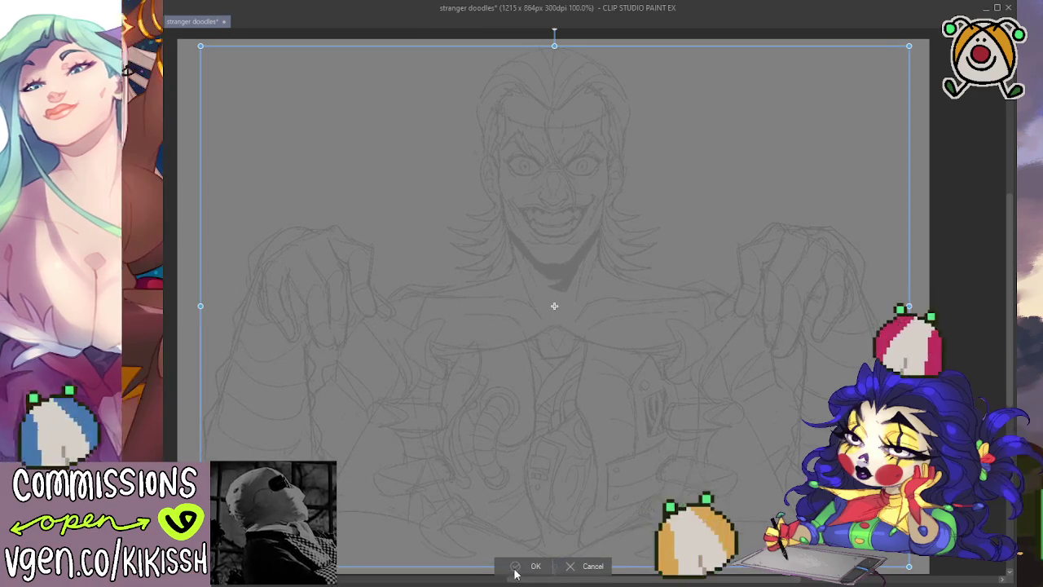
left_click(534, 565)
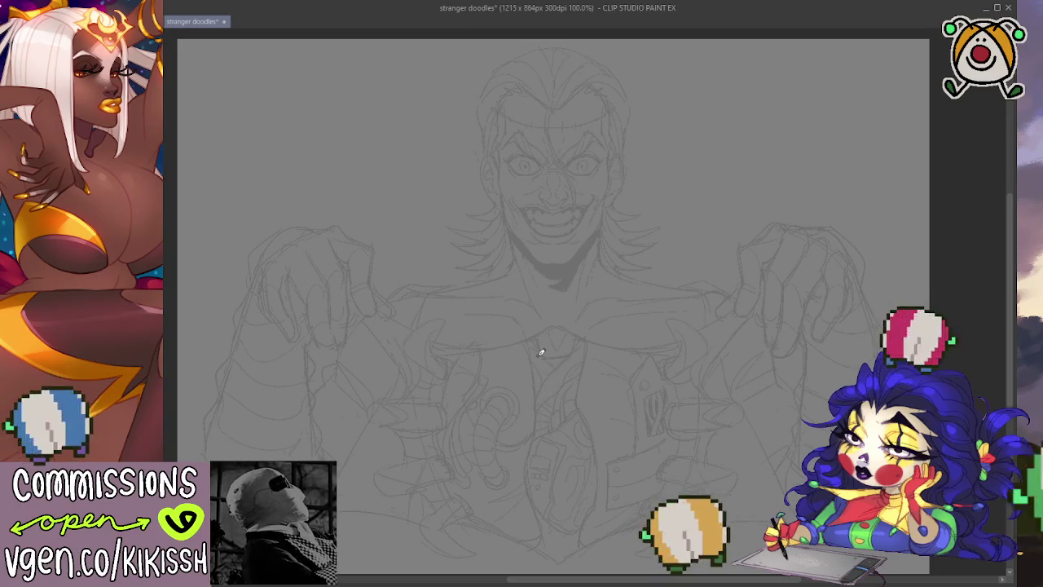
Try a curved stroke down the centre of the forehead, undoing the rejected attempts.
scroll(559, 228, "up", 3)
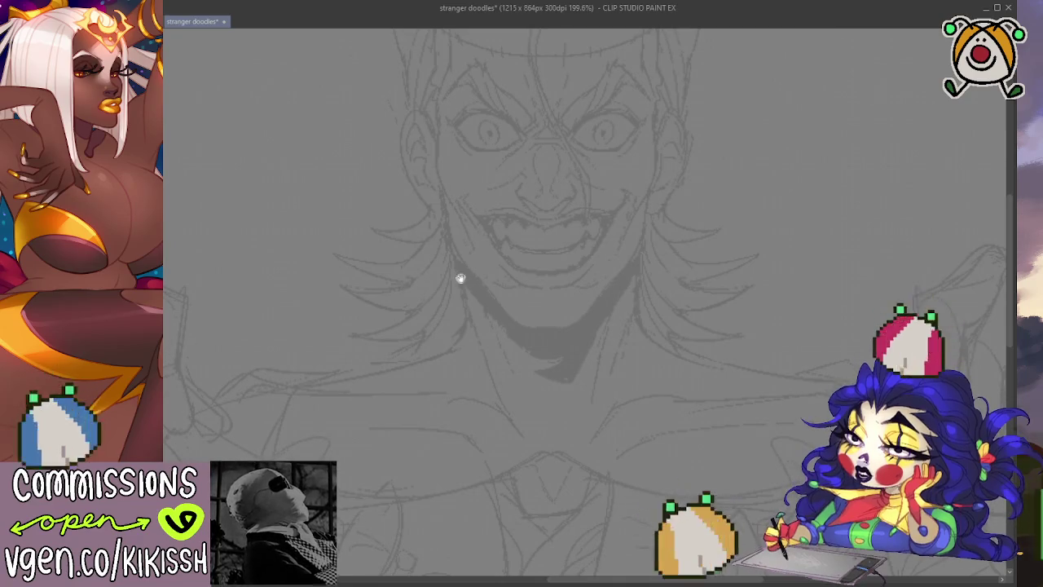
left_click_drag(459, 277, 475, 301)
left_click_drag(639, 217, 639, 291)
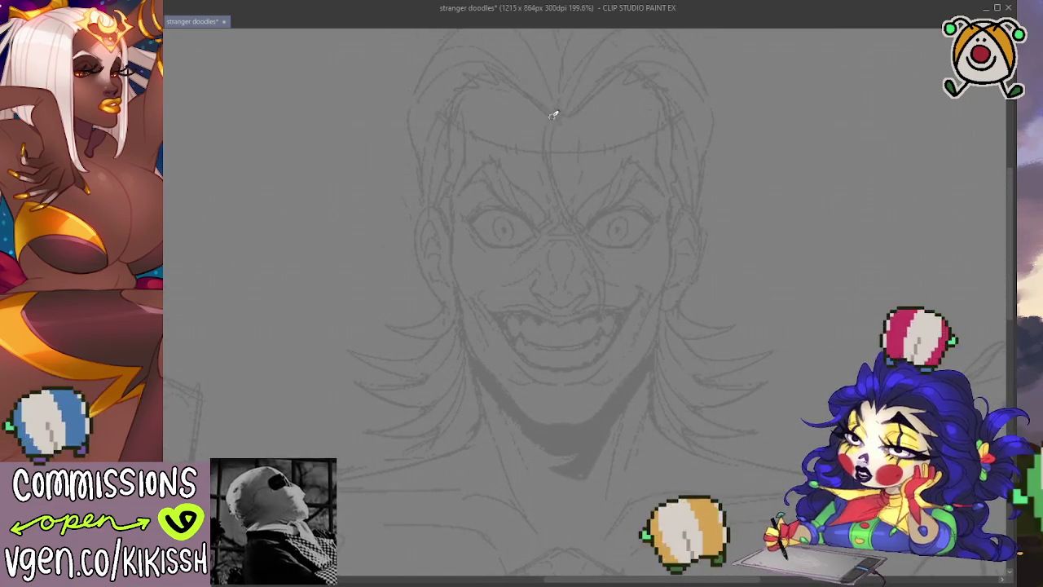
left_click_drag(554, 109, 545, 181)
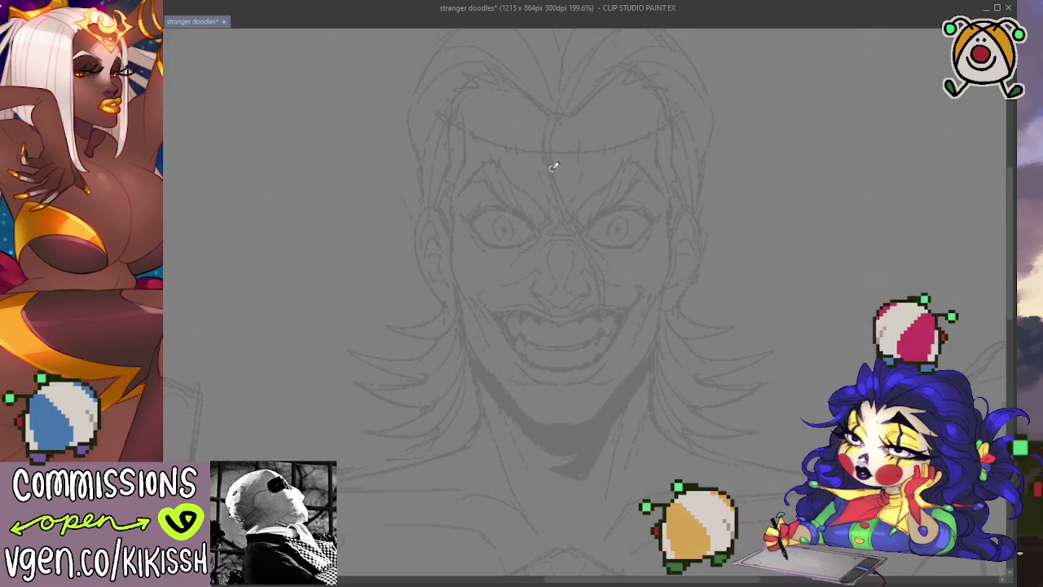
mouse_move(554, 114)
left_mouse_down()
mouse_move(544, 181)
mouse_move(591, 247)
left_mouse_up()
key("ctrl+z")
key("ctrl+z")
key("ctrl+z")
Extend the scar line from the forehead down the face toward the mouth.
left_click_drag(542, 172, 593, 269)
key("ctrl+z")
left_click_drag(542, 173, 606, 283)
key("ctrl+z")
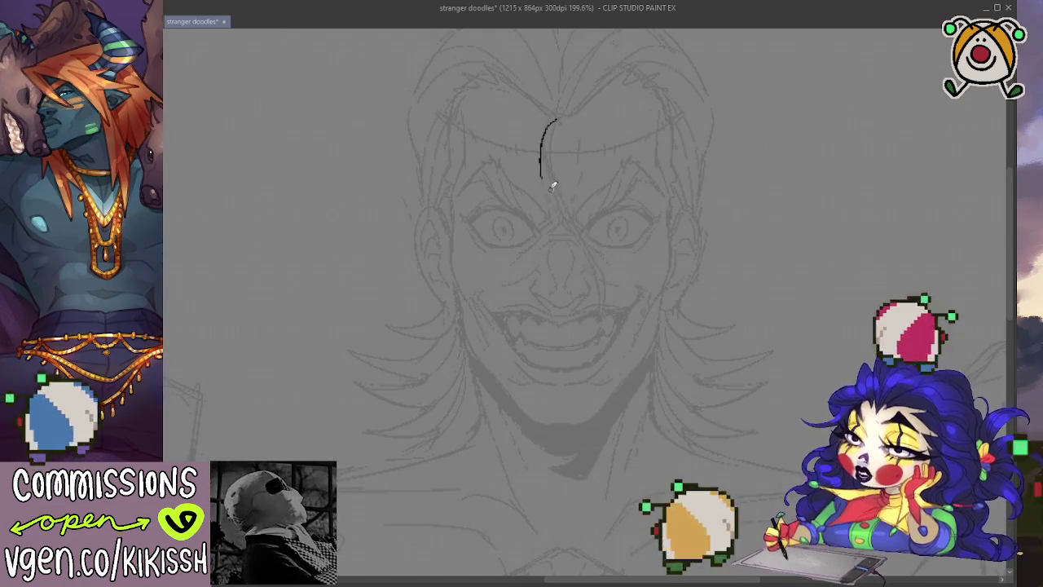
mouse_move(543, 177)
left_mouse_down()
mouse_move(595, 269)
mouse_move(594, 316)
mouse_move(604, 262)
mouse_move(544, 159)
mouse_move(566, 112)
left_mouse_up()
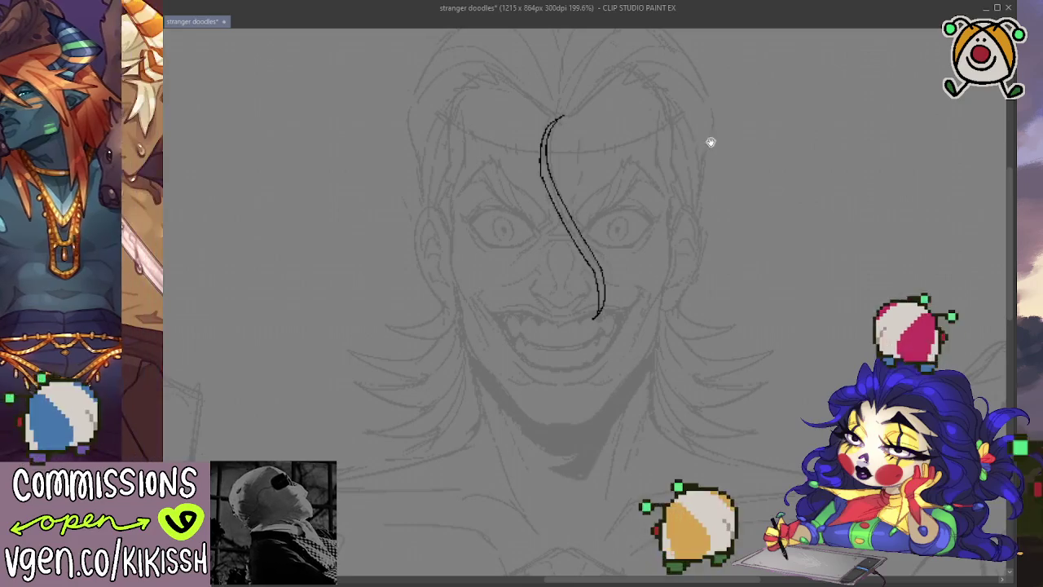
left_click_drag(709, 153, 715, 163)
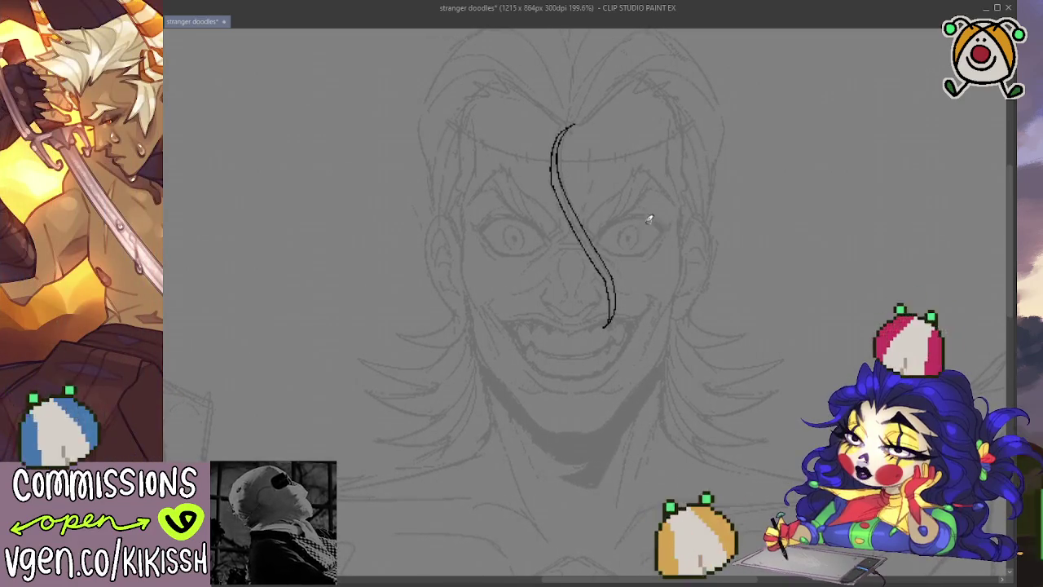
Ink both eyebrows, giving the left brow spiky tufts.
mouse_move(598, 233)
left_mouse_down()
mouse_move(639, 205)
mouse_move(674, 202)
left_mouse_up()
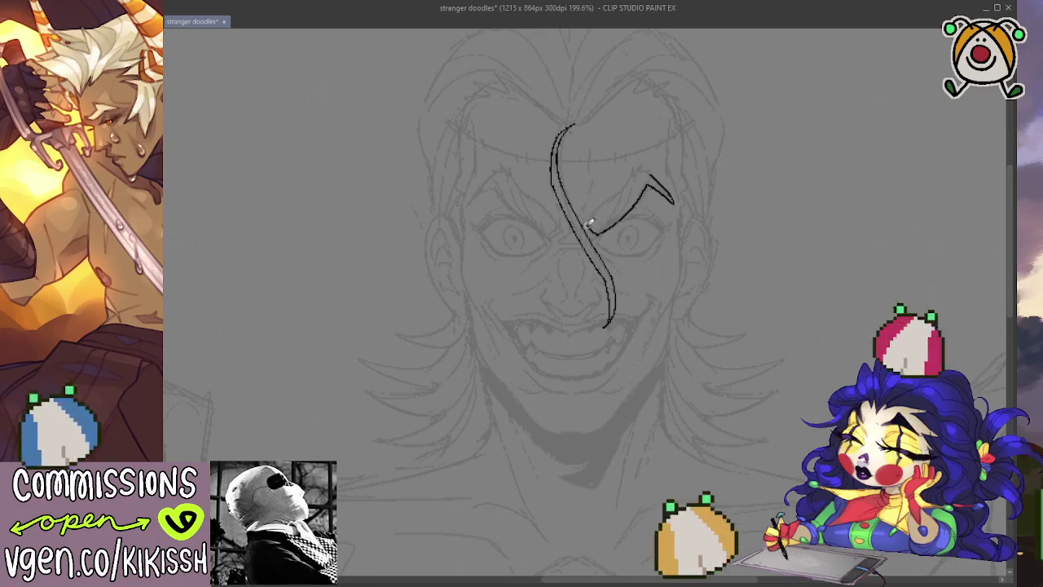
left_click_drag(586, 230, 636, 174)
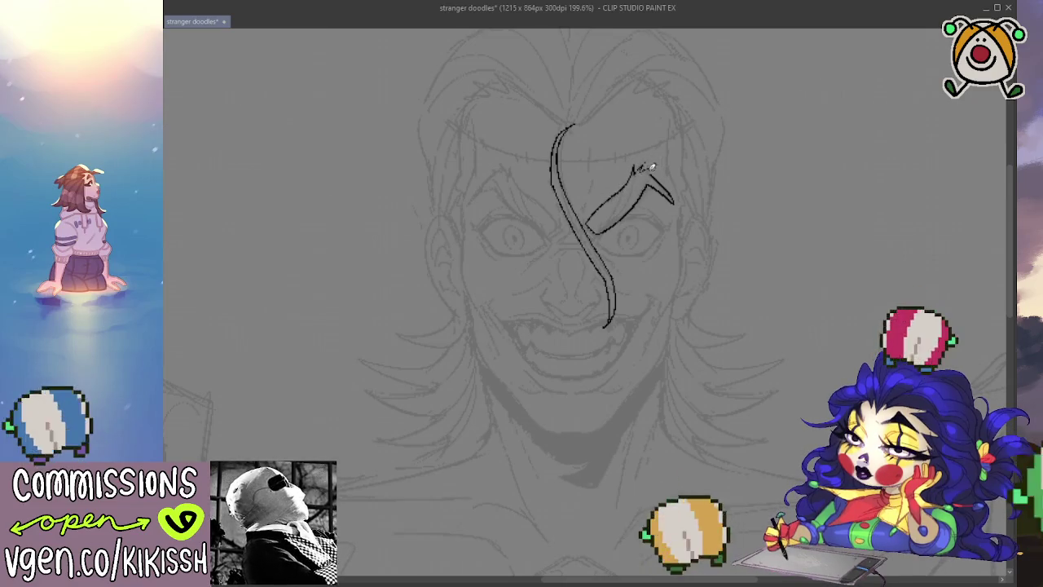
left_click_drag(788, 220, 791, 222)
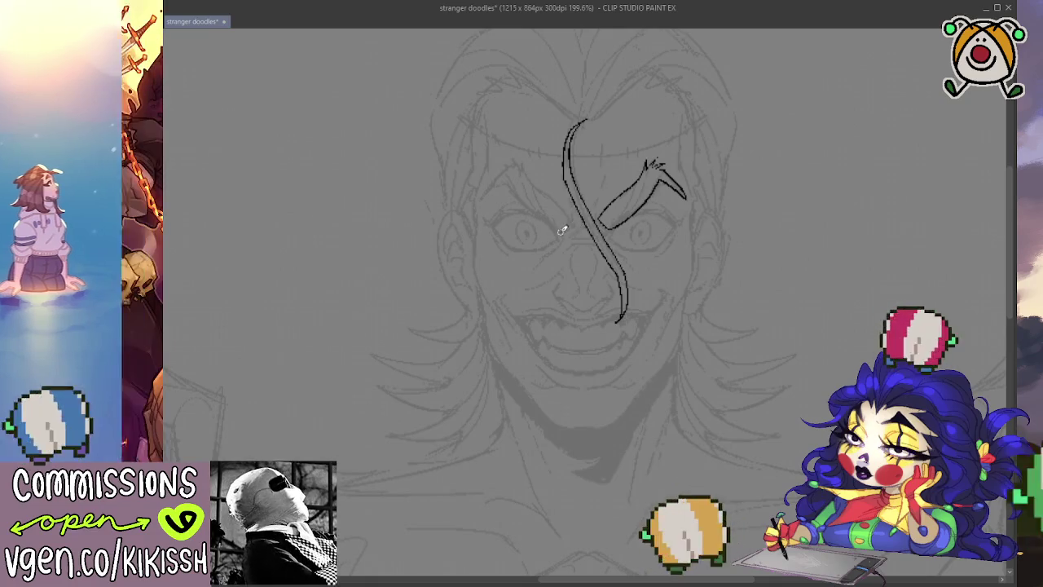
left_click_drag(561, 231, 579, 211)
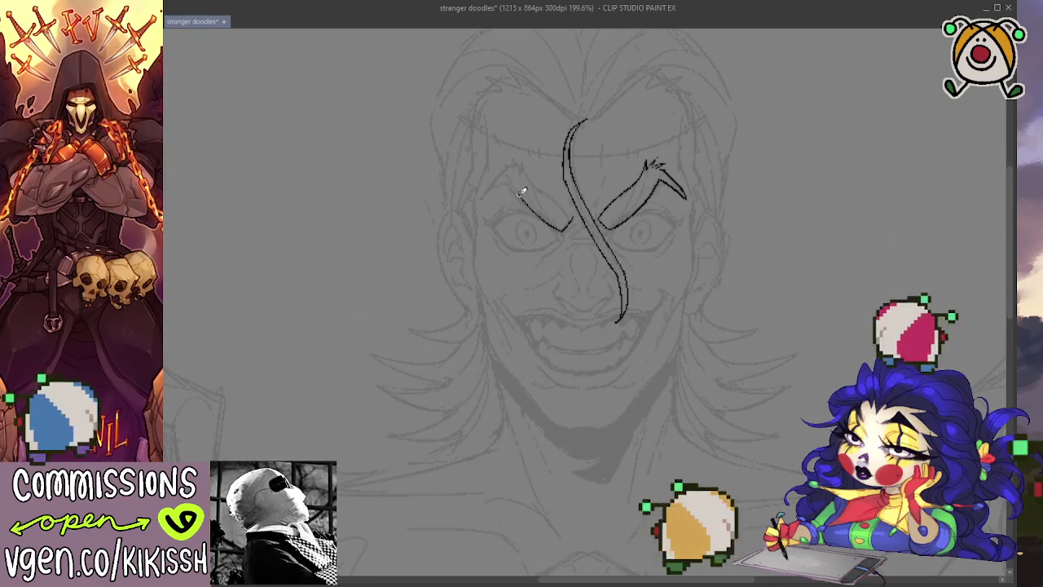
key("ctrl+z")
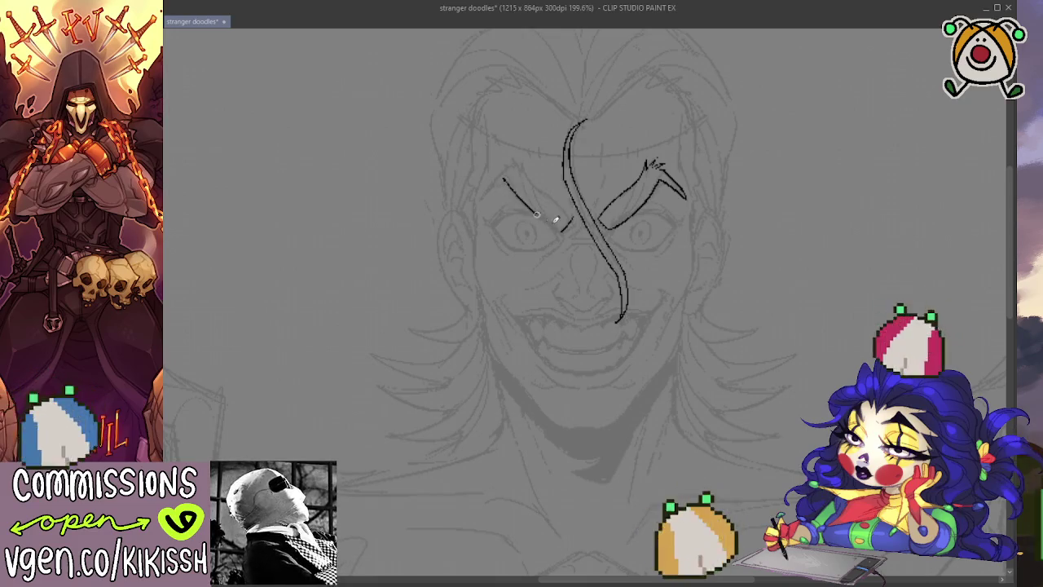
left_click_drag(531, 202, 564, 229)
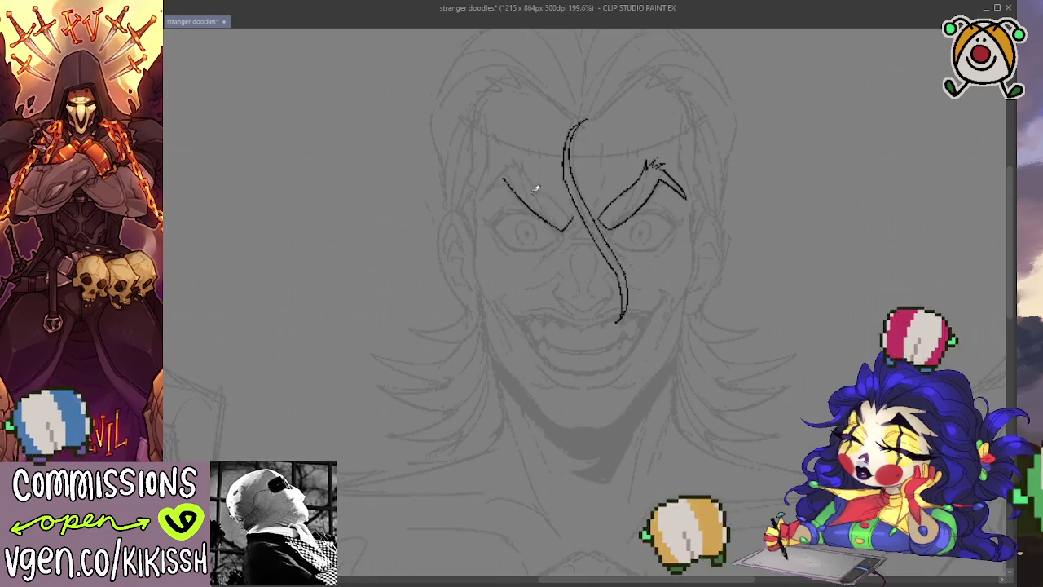
left_click_drag(504, 180, 487, 198)
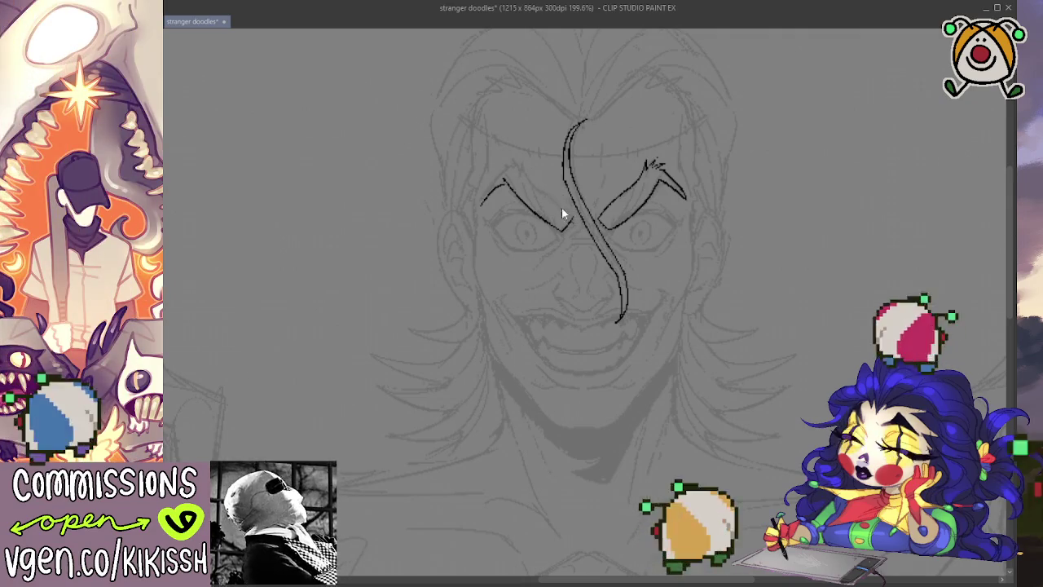
left_click_drag(544, 195, 562, 210)
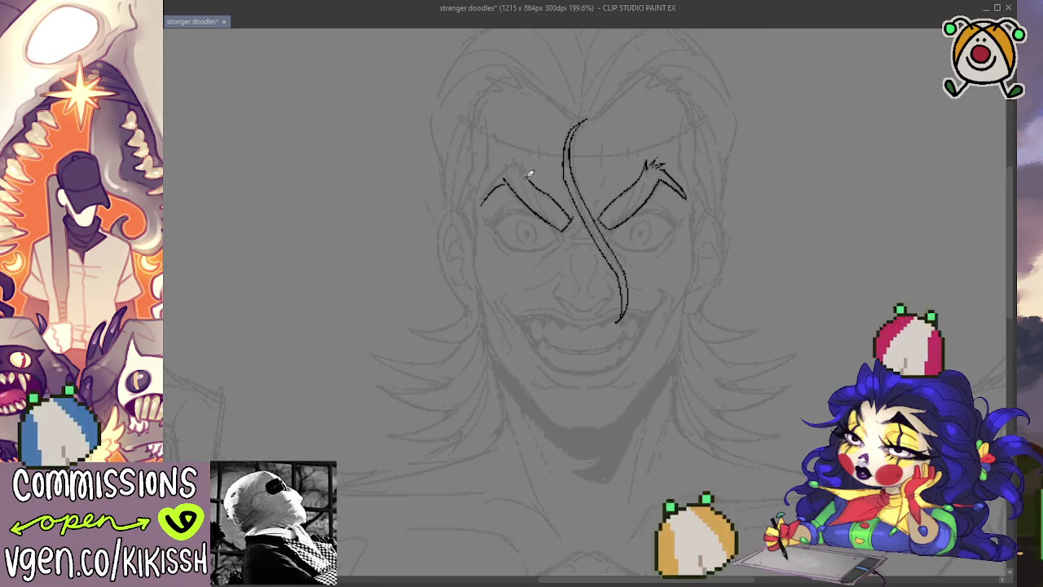
left_click_drag(505, 160, 504, 167)
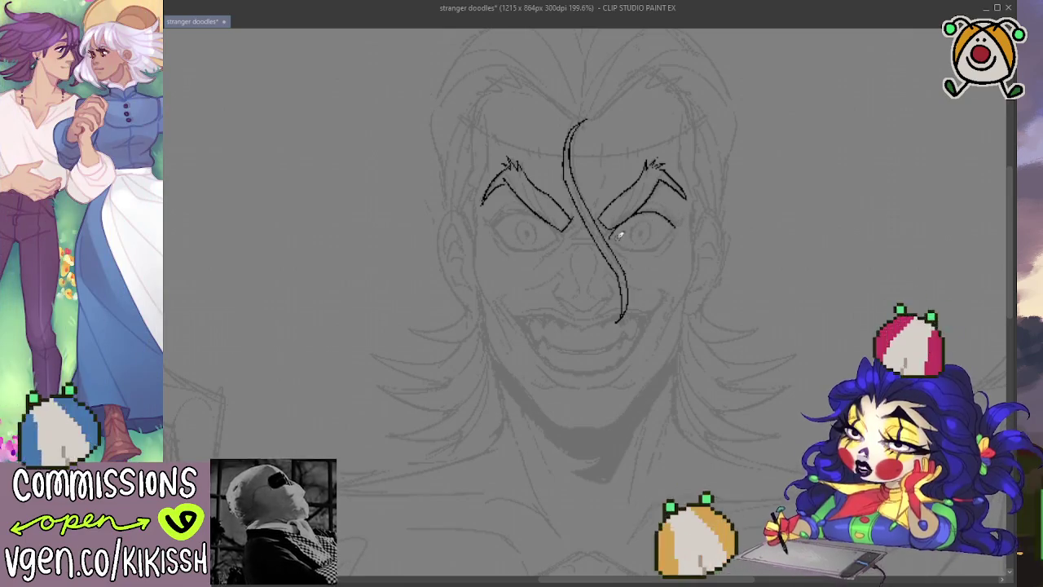
Ink the upper and lower eyelids and add small lash ticks beside the right eye.
left_click_drag(608, 231, 659, 246)
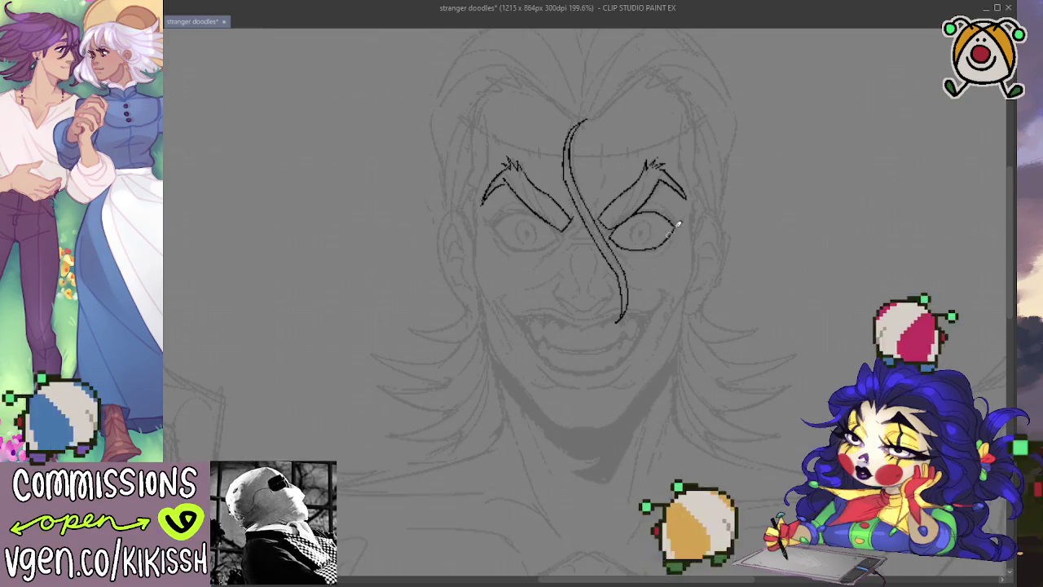
left_click_drag(554, 228, 559, 237)
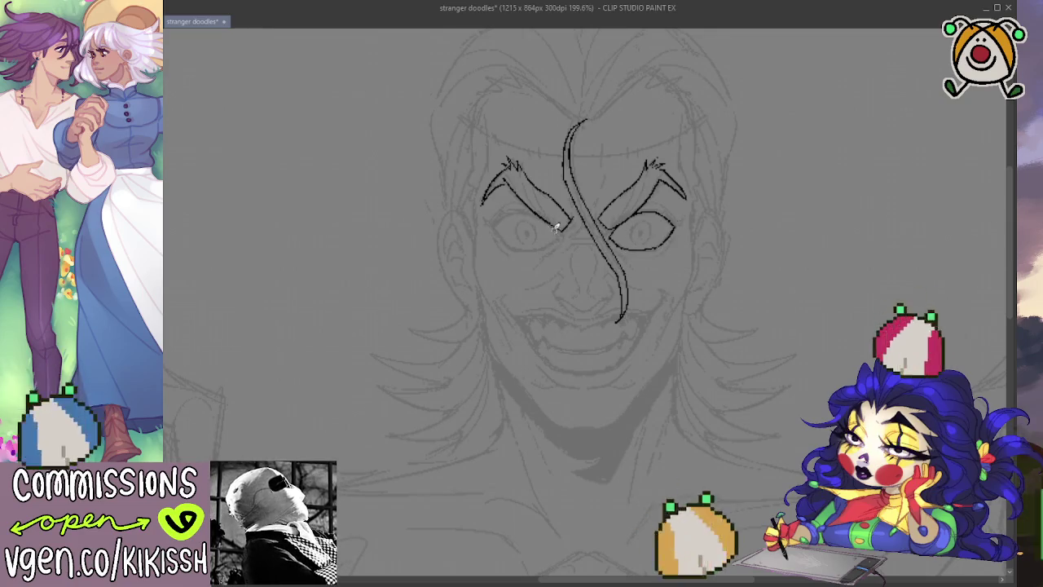
mouse_move(516, 211)
left_mouse_down()
mouse_move(499, 219)
mouse_move(509, 239)
mouse_move(537, 247)
left_mouse_up()
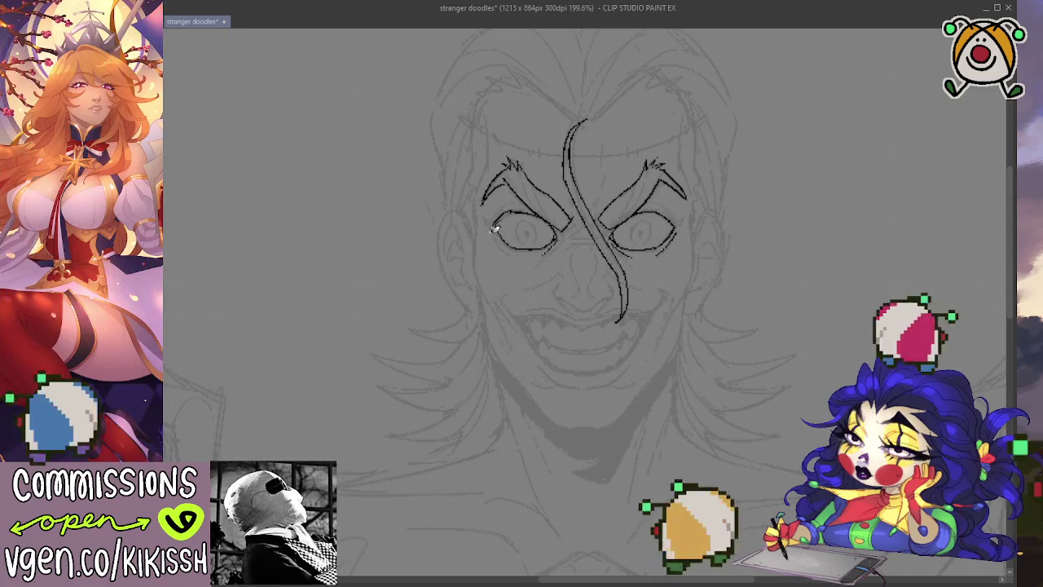
left_click_drag(494, 230, 506, 246)
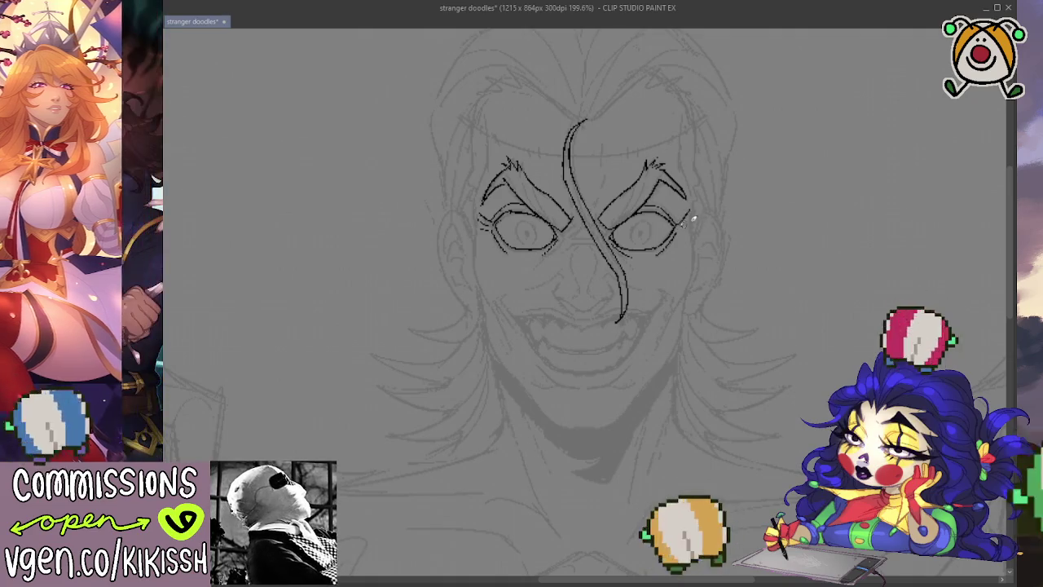
left_click_drag(686, 222, 689, 235)
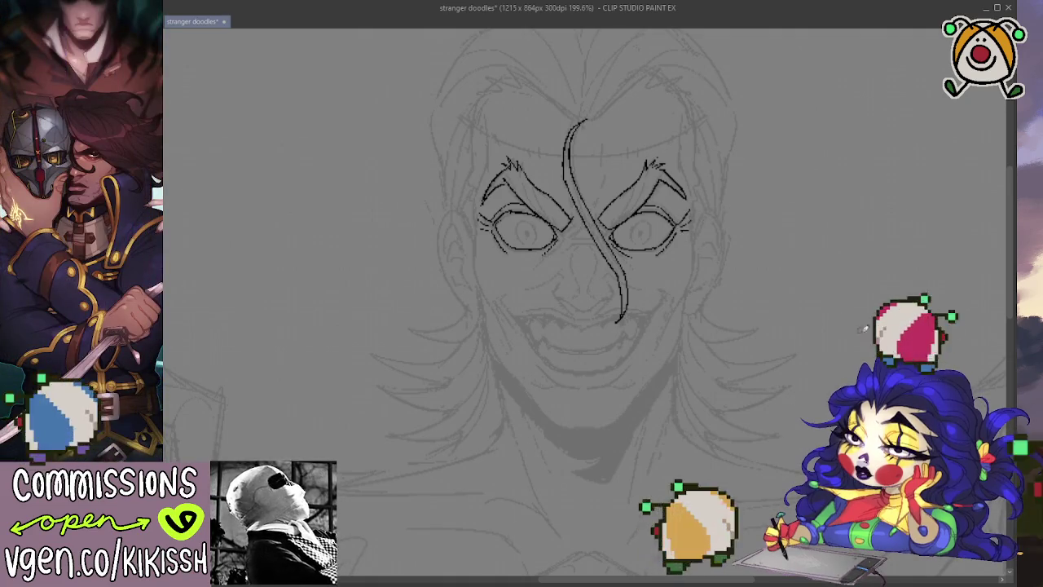
scroll(764, 326, "down", 1)
Zoom in on the face and ink the upper nose over the sketch.
scroll(762, 334, "down", 1)
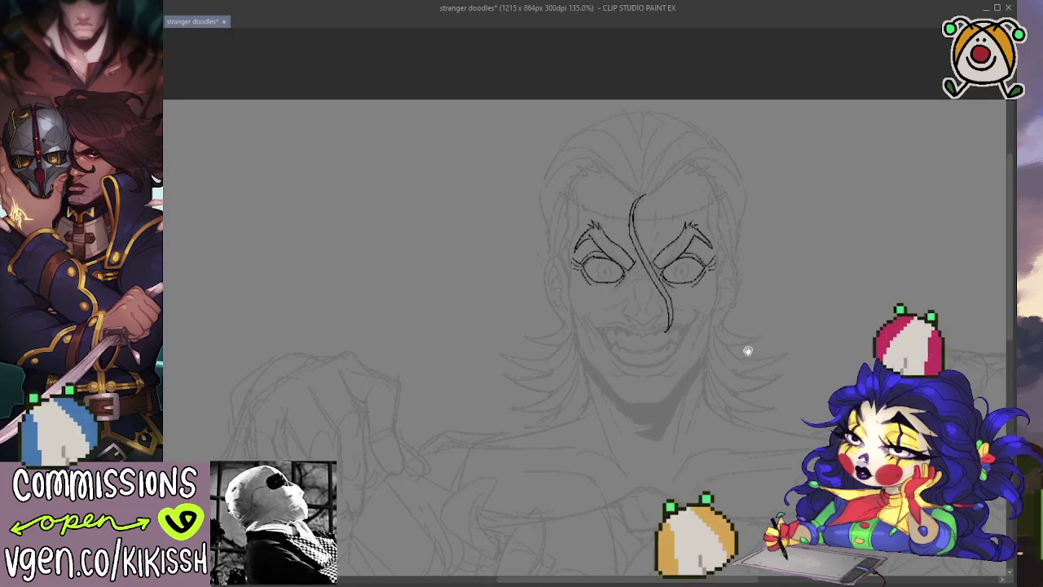
scroll(747, 349, "up", 2)
scroll(609, 264, "up", 1)
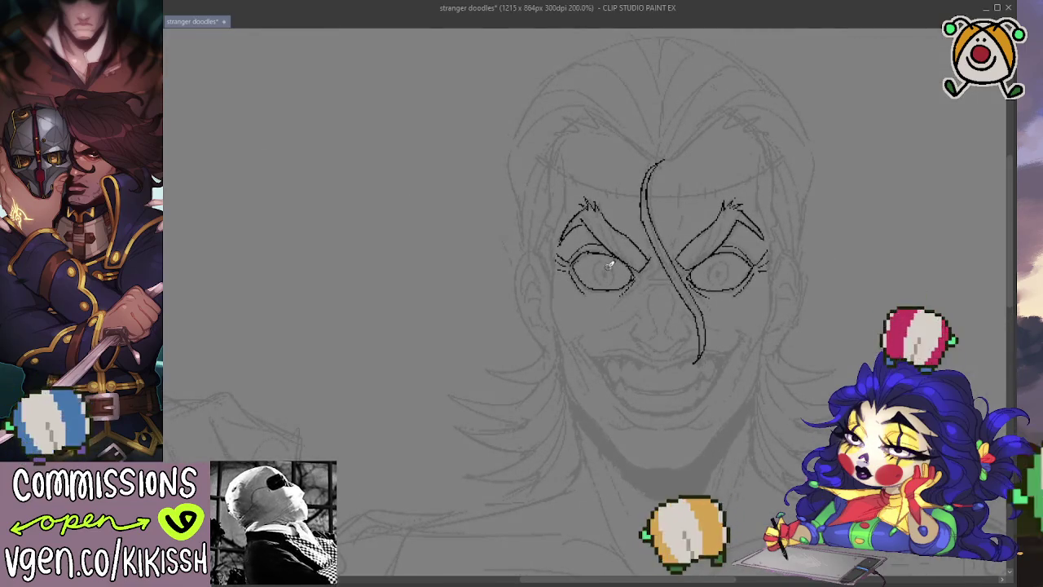
scroll(609, 264, "up", 1)
left_click_drag(608, 268, 591, 254)
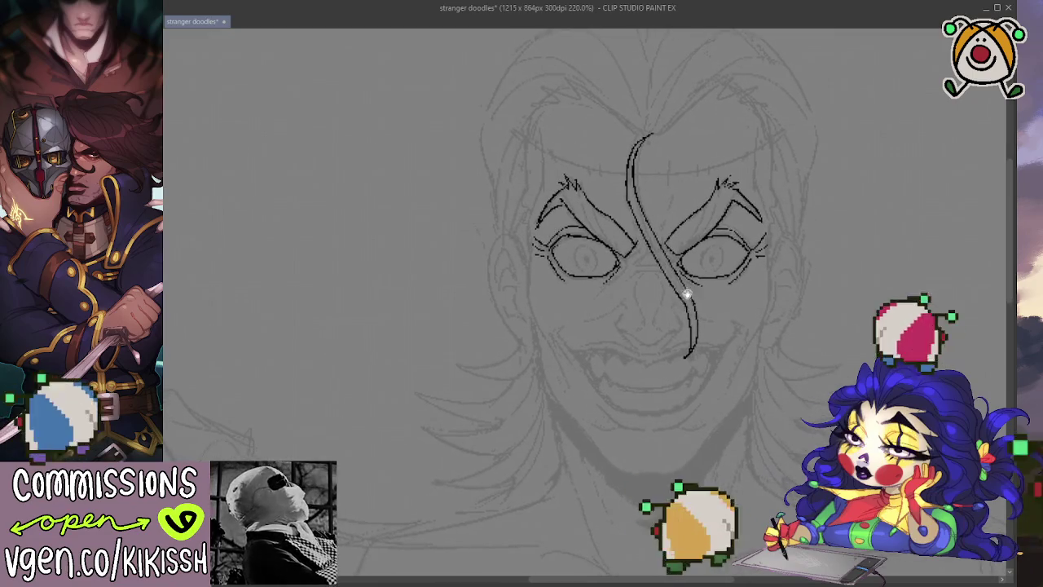
mouse_move(624, 332)
left_mouse_down()
mouse_move(644, 341)
mouse_move(679, 326)
left_mouse_up()
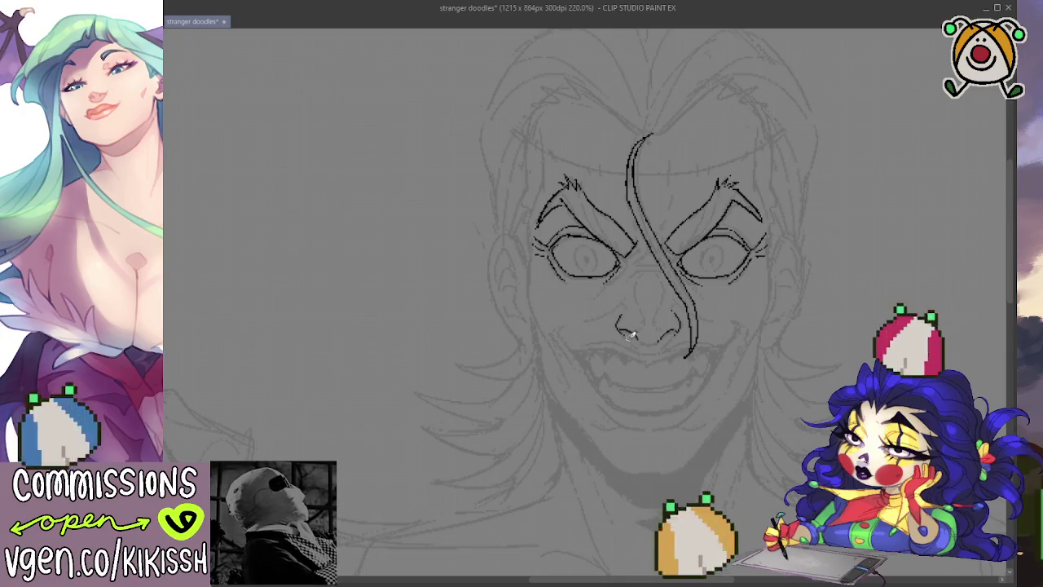
Ink the bottom of the nose with its nostrils in one stroke.
left_click_drag(640, 336, 667, 341)
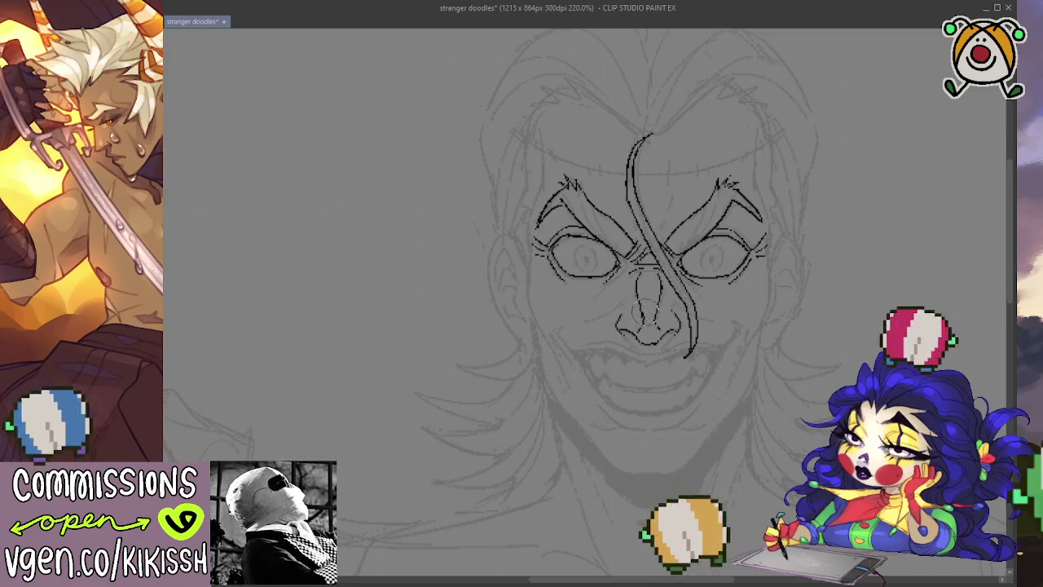
left_click_drag(750, 256, 737, 266)
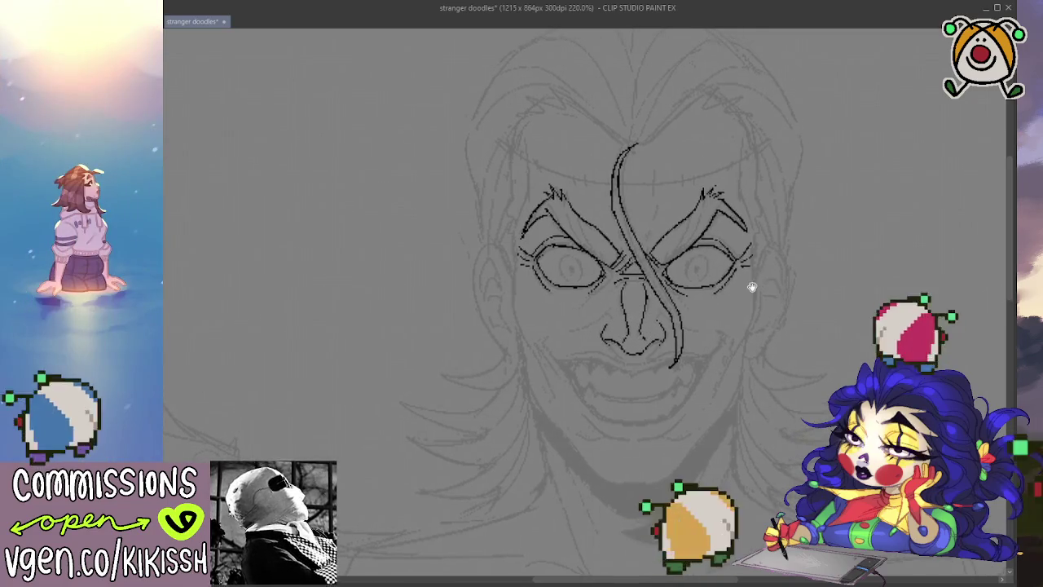
scroll(753, 286, "down", 2)
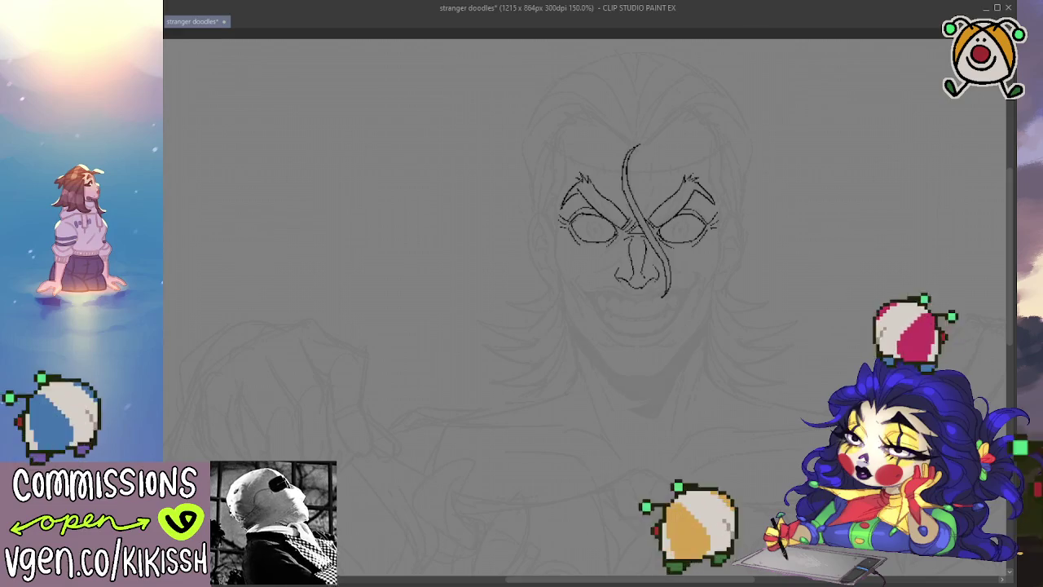
scroll(227, 341, "down", 1)
Draw round pupil circles in both eyes and dot the left pupil's centre.
scroll(769, 233, "up", 2)
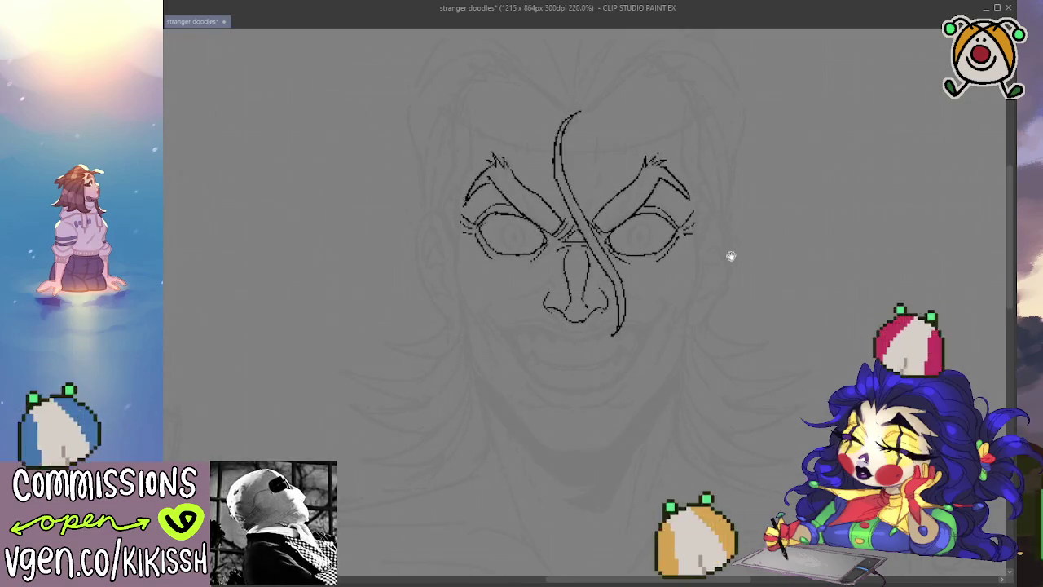
scroll(756, 258, "down", 2)
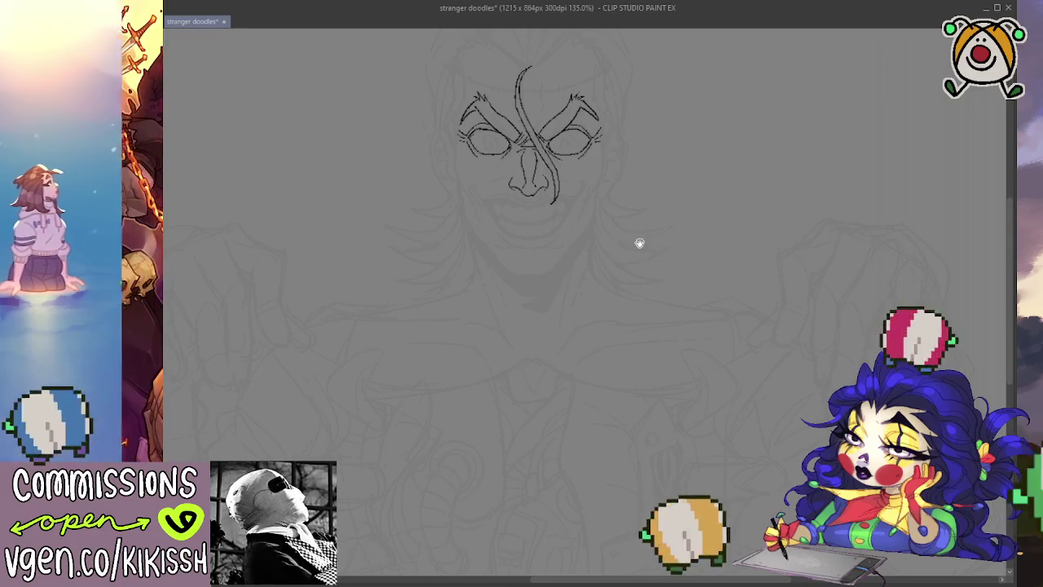
left_click_drag(640, 242, 703, 336)
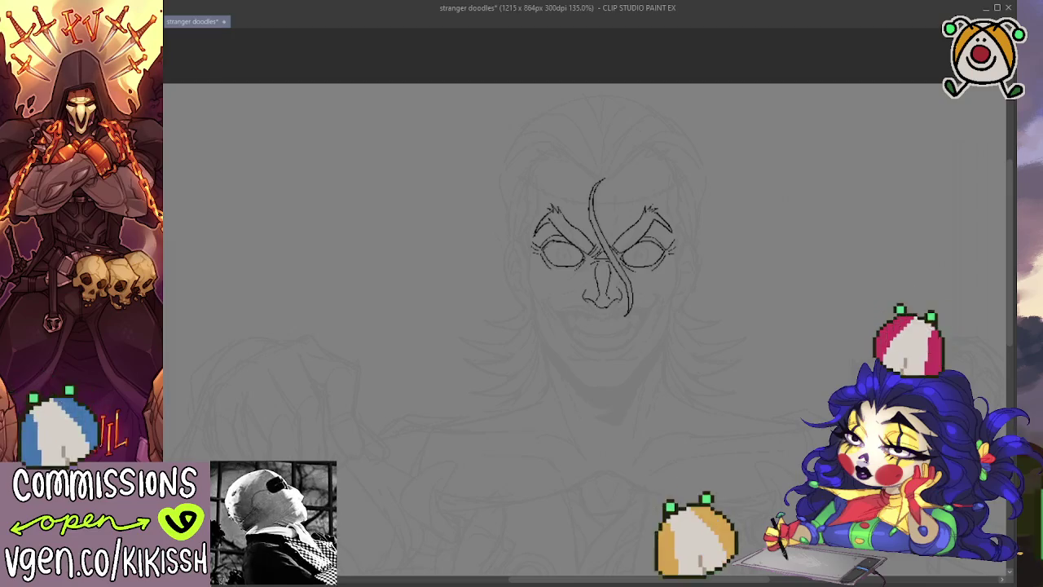
scroll(562, 247, "up", 5)
mouse_move(568, 242)
left_mouse_down()
mouse_move(717, 261)
mouse_move(699, 254)
left_mouse_up()
mouse_move(558, 262)
left_mouse_down()
mouse_move(543, 274)
mouse_move(569, 275)
mouse_move(547, 258)
mouse_move(559, 269)
left_mouse_up()
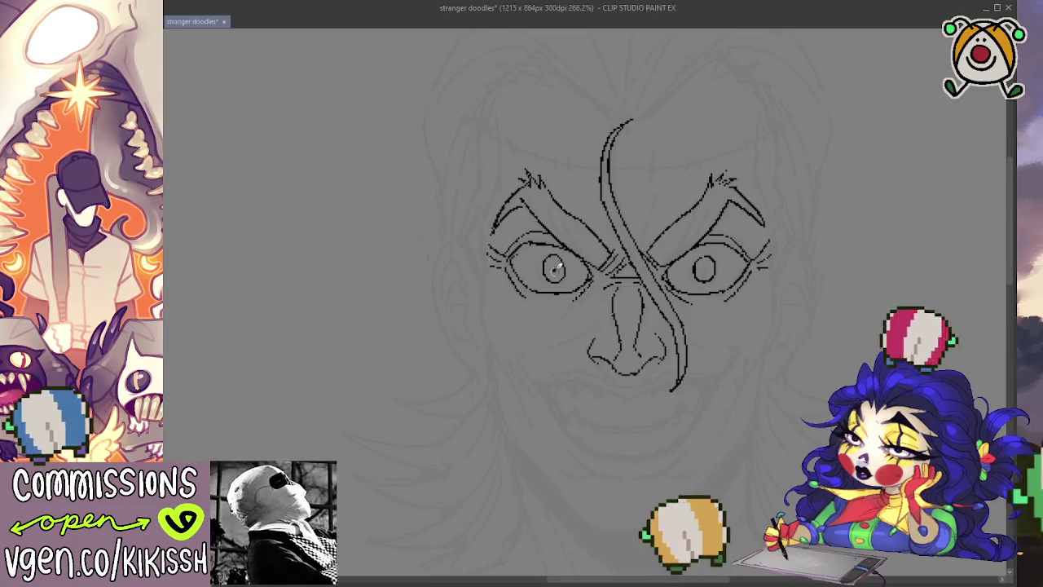
left_click(554, 269)
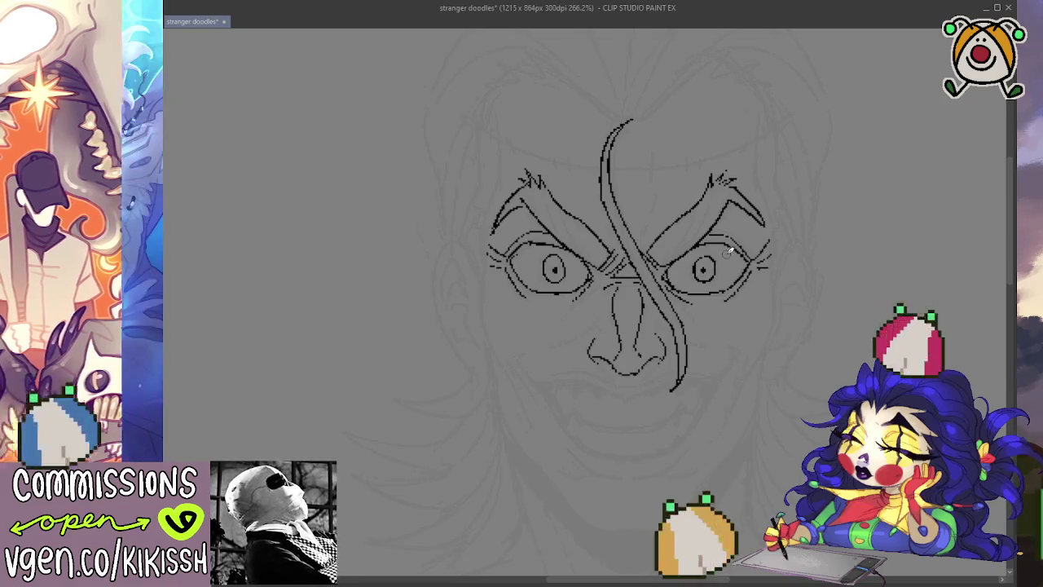
Zoom out, then zoom back in with the face centred in view.
scroll(718, 268, "down", 3)
scroll(778, 261, "down", 2)
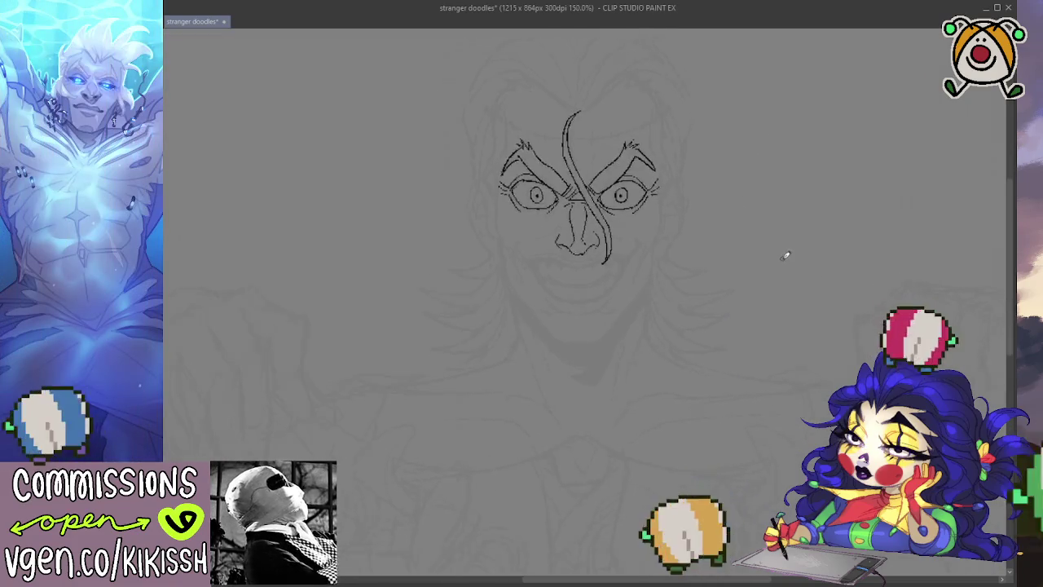
mouse_move(734, 303)
left_mouse_down()
mouse_move(710, 239)
mouse_move(724, 268)
left_mouse_up()
scroll(668, 184, "up", 1)
scroll(668, 183, "up", 1)
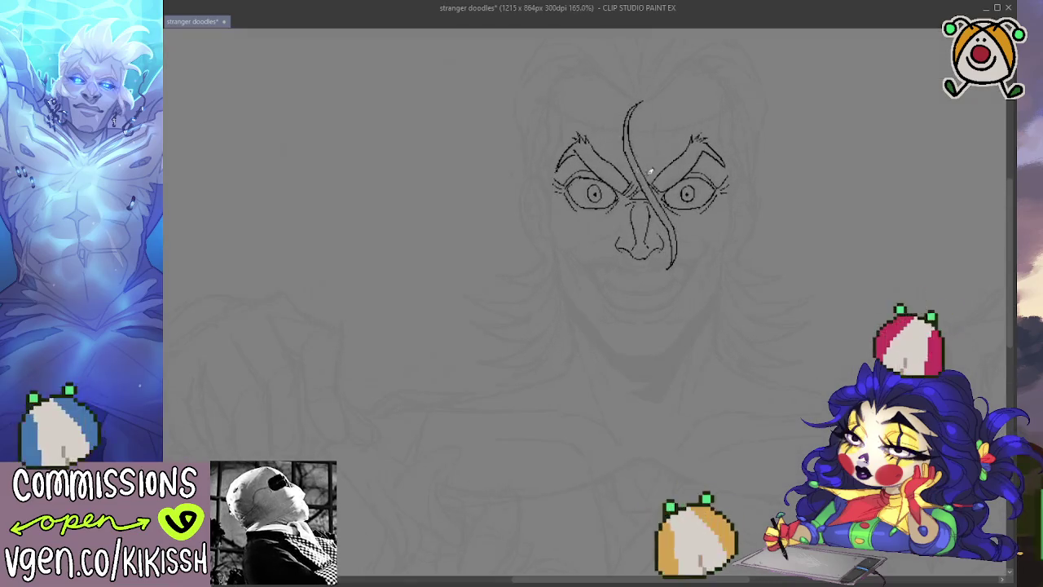
scroll(669, 183, "up", 1)
left_click_drag(671, 184, 681, 206)
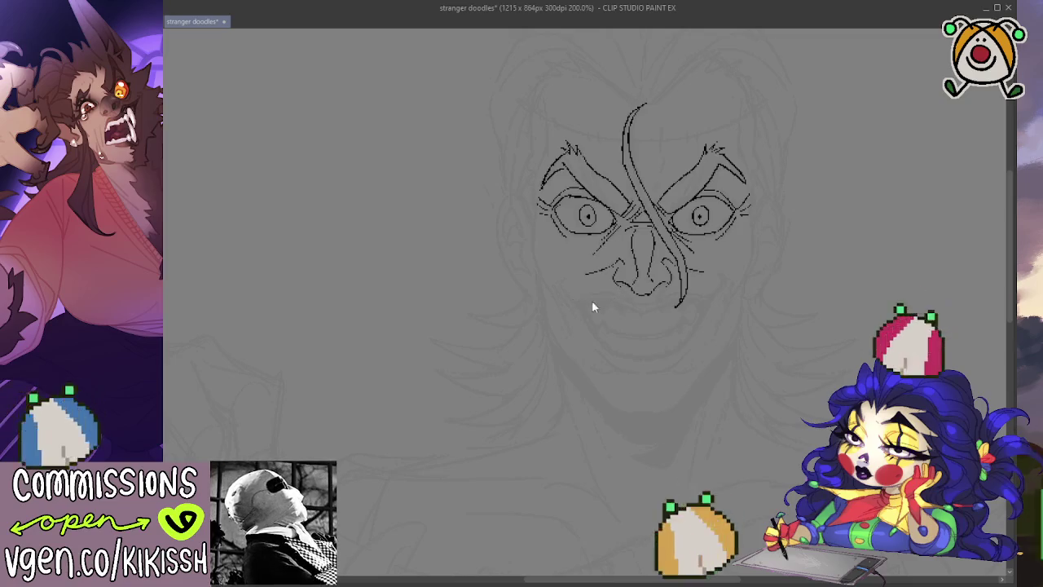
Ink the grin line under the nose, redoing the right side and hooking the left corner.
left_click_drag(607, 295, 657, 308)
key("ctrl+z")
left_click_drag(649, 310, 731, 287)
key("ctrl+z")
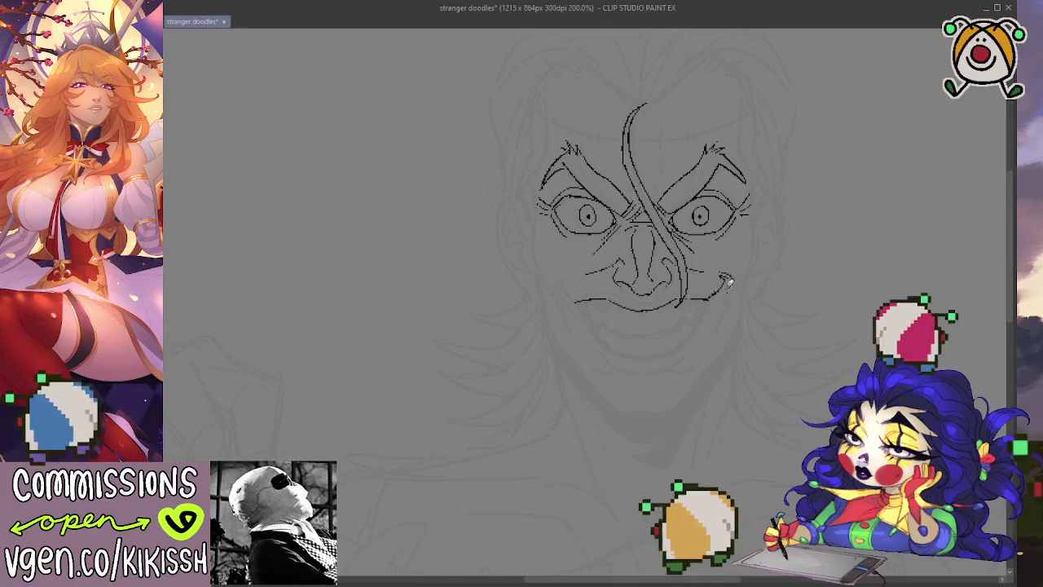
left_click_drag(580, 301, 557, 279)
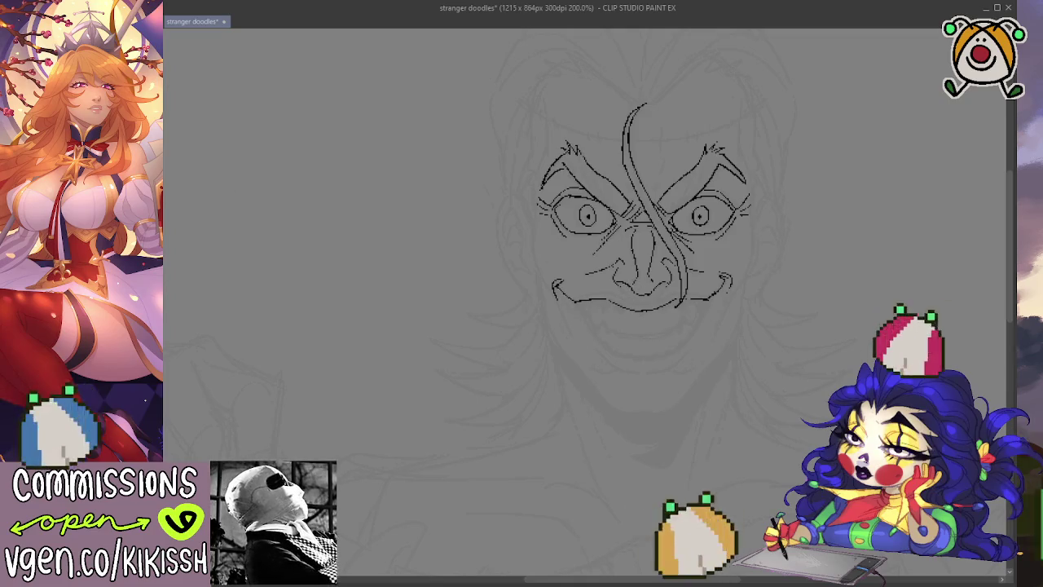
View the drawing at 100% actual size and pan across the page.
key("ctrl+alt+0")
left_click_drag(314, 250, 288, 191)
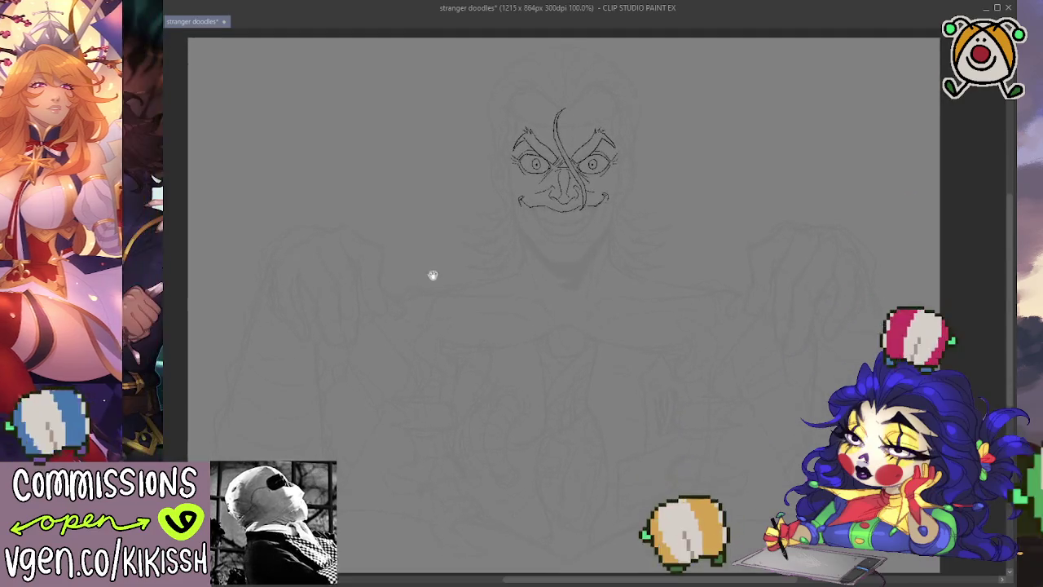
mouse_move(433, 274)
left_mouse_down()
mouse_move(444, 310)
mouse_move(429, 310)
left_mouse_up()
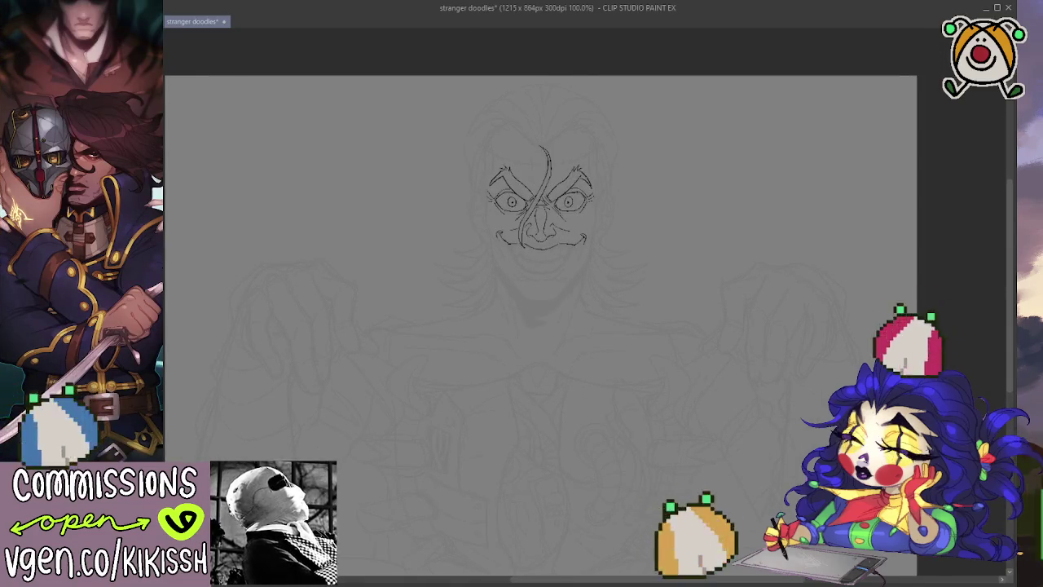